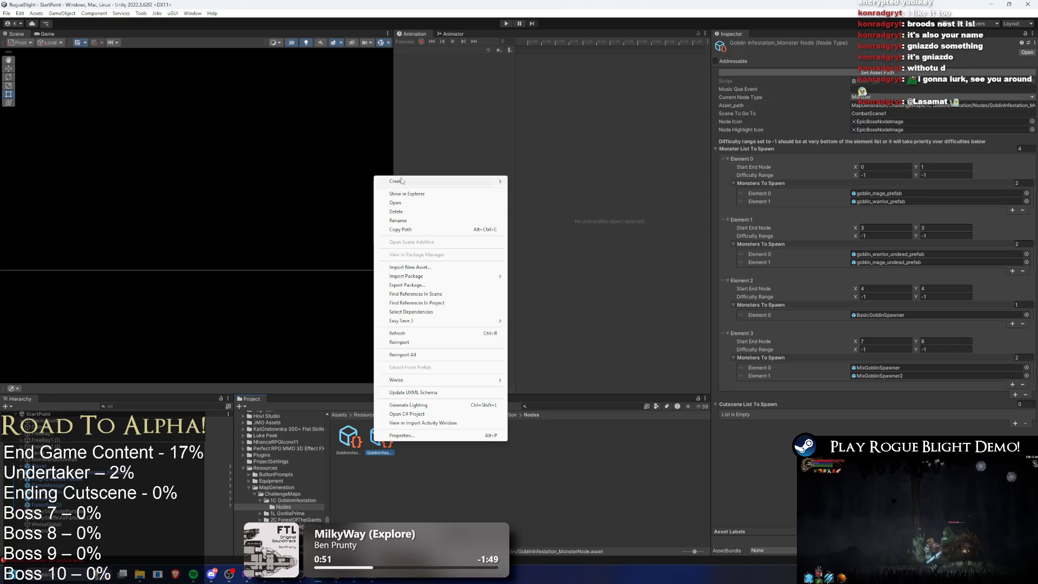
Step: In File Explorer, copy the FinalBoss and MonsterNode files and their metas from GoblinInfestation's Nodes folder
left_click(408, 194)
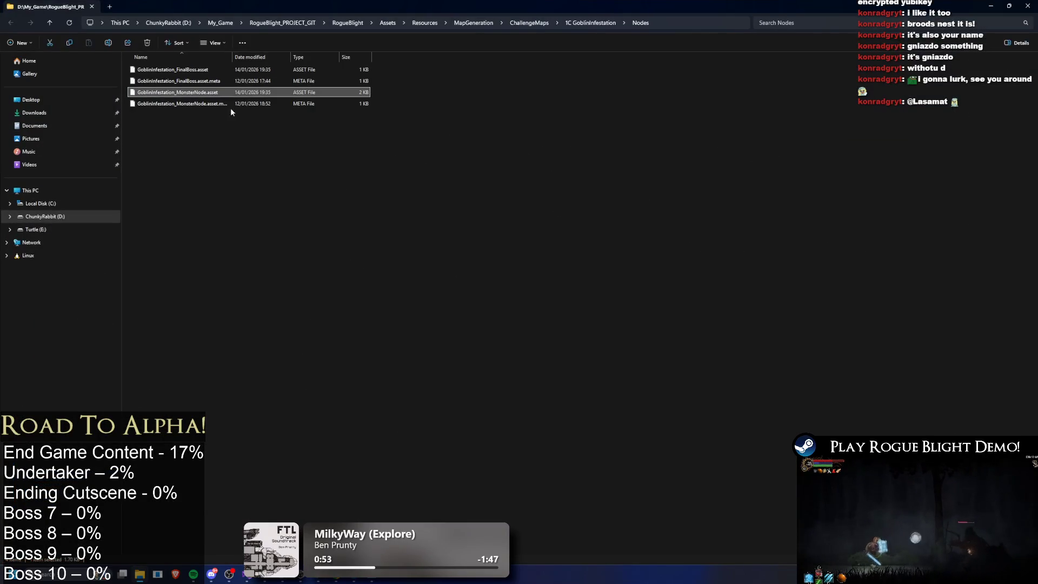
left_click(172, 69)
left_click(178, 81, "shift")
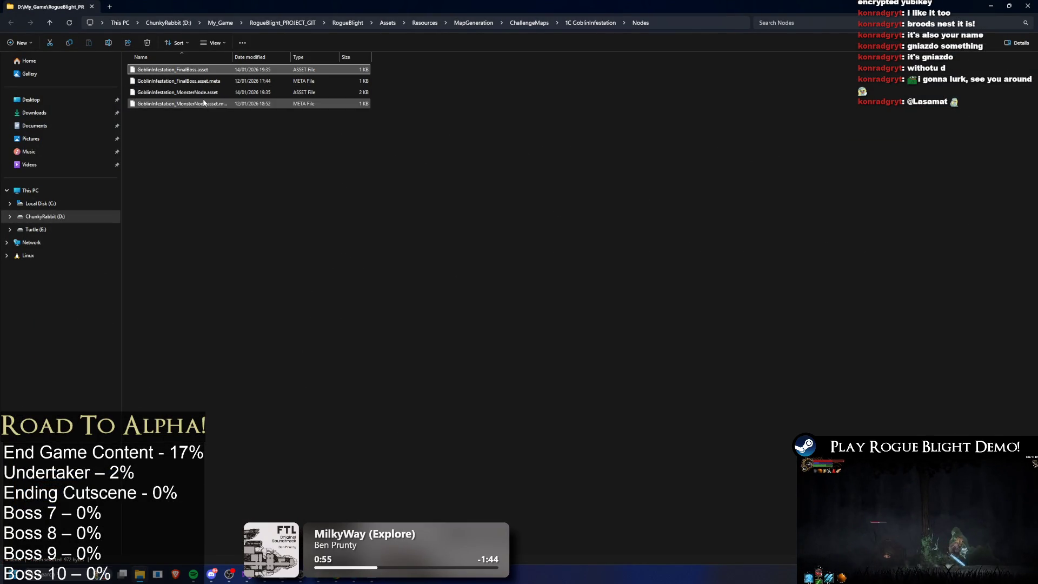
left_click(190, 92)
left_click(197, 103, "shift")
left_click(990, 6)
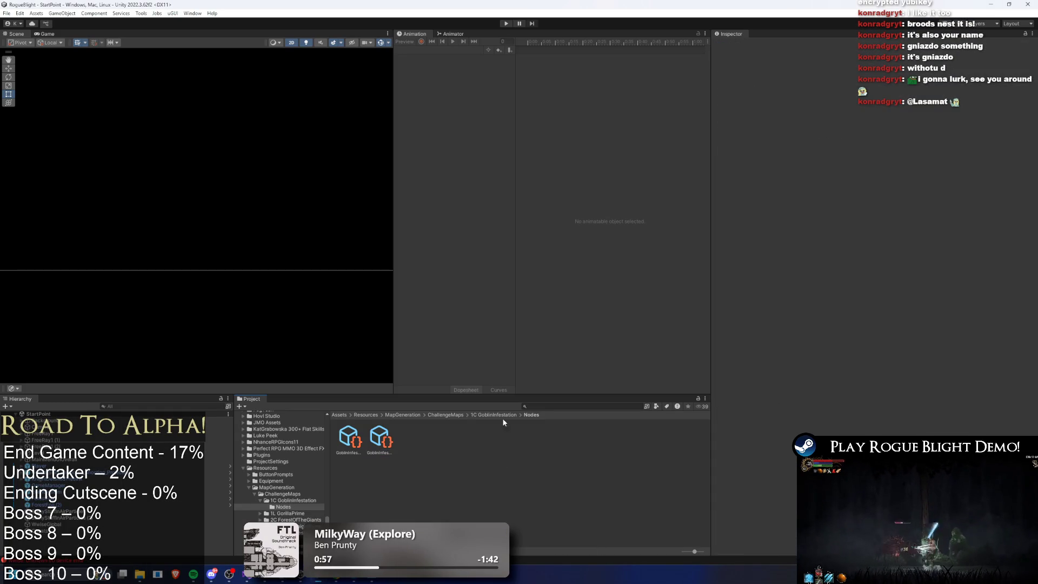
Step: Reveal the 3C BroodsNest Nodes folder in File Explorer and paste the copied node files there
left_click(502, 415)
left_click(435, 415)
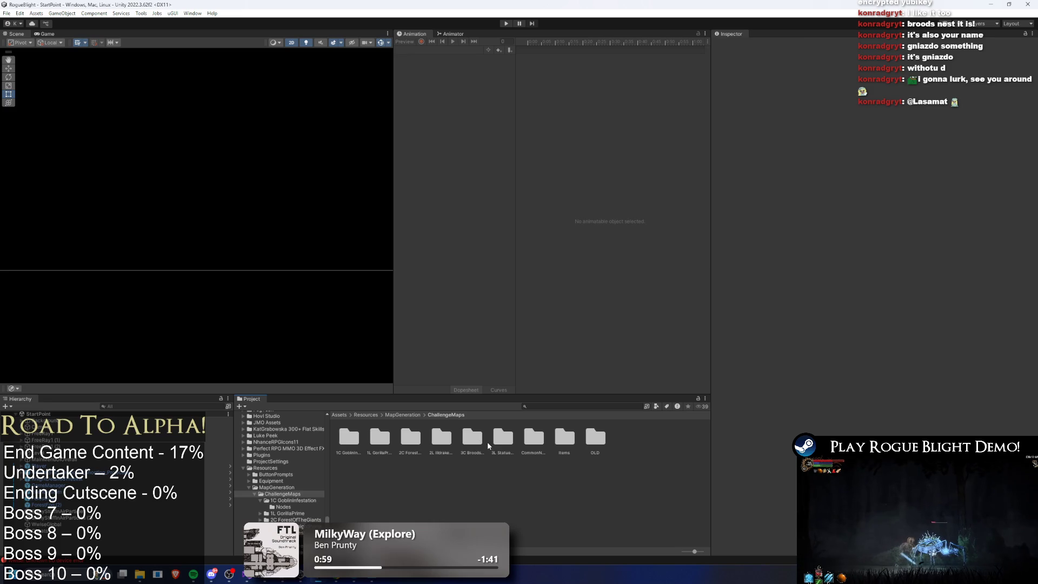
double_click(473, 439)
right_click(427, 448)
left_click(480, 339)
right_click(454, 440)
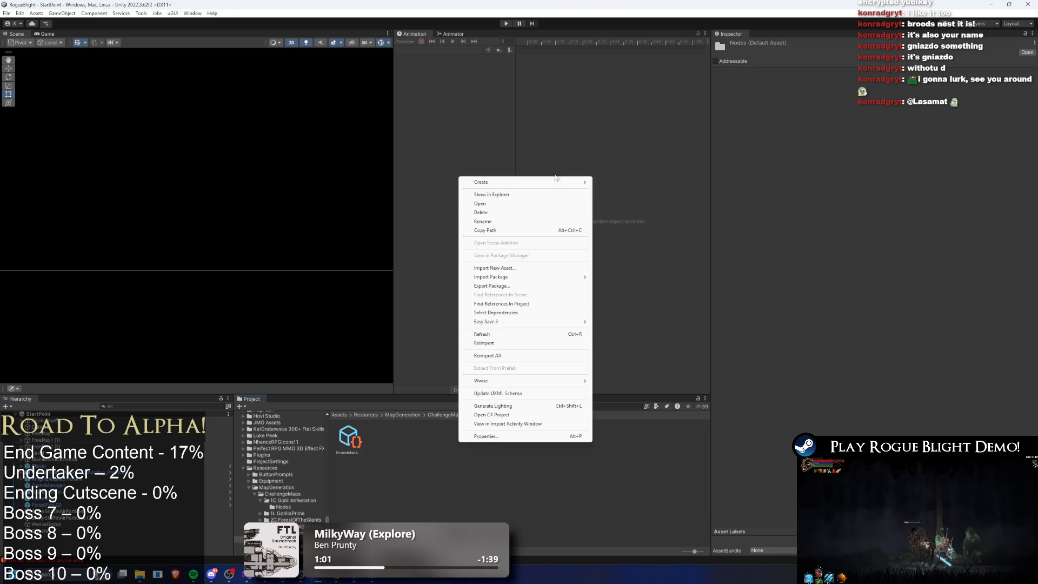
left_click(574, 195)
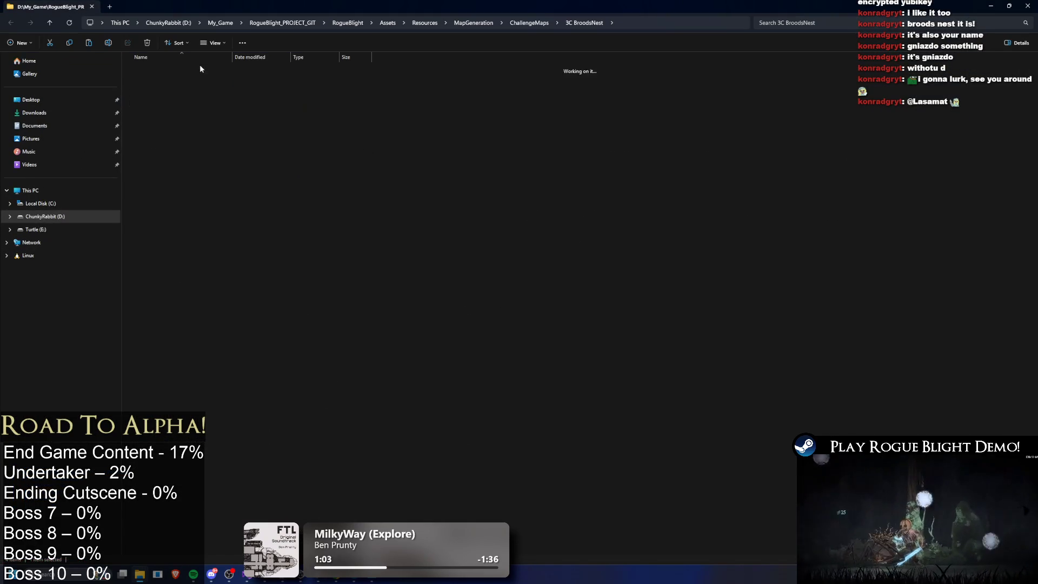
key("alt+Tab")
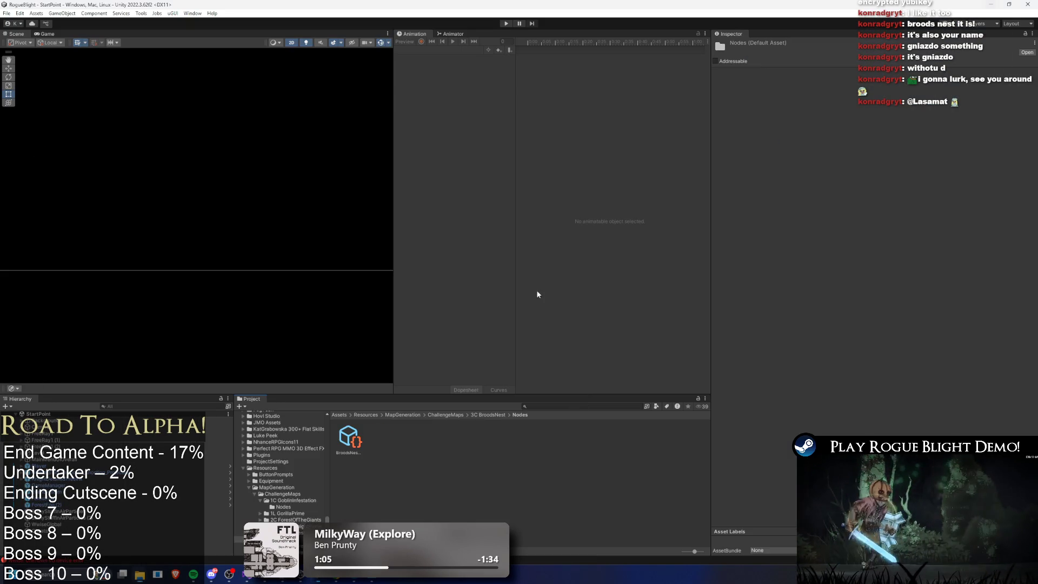
Step: Rename the copied node asset to 'BroodsNest_MonsterNode', then save with Ctrl+S
right_click(378, 441)
left_click(420, 219)
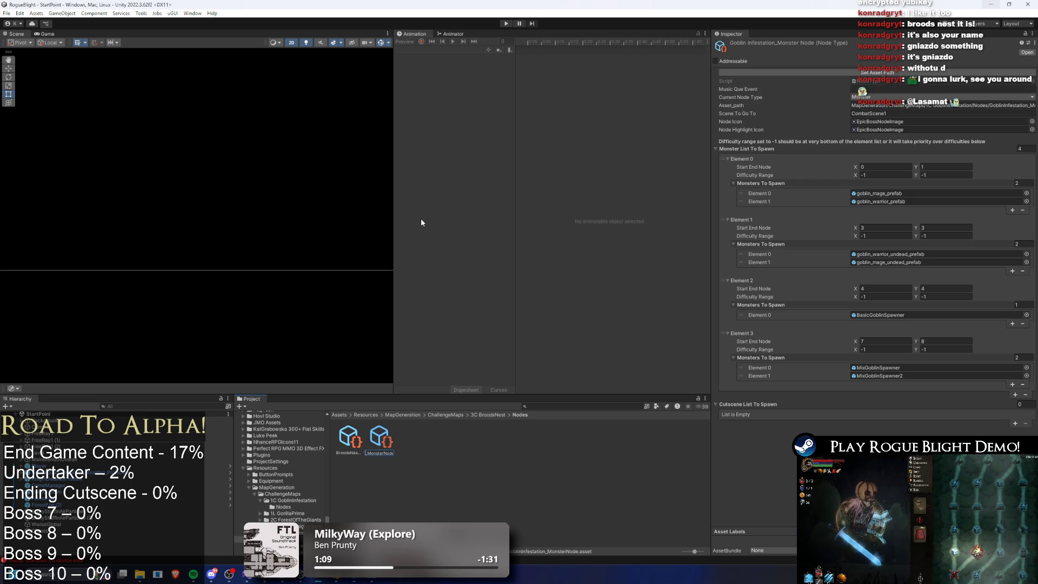
key("Return")
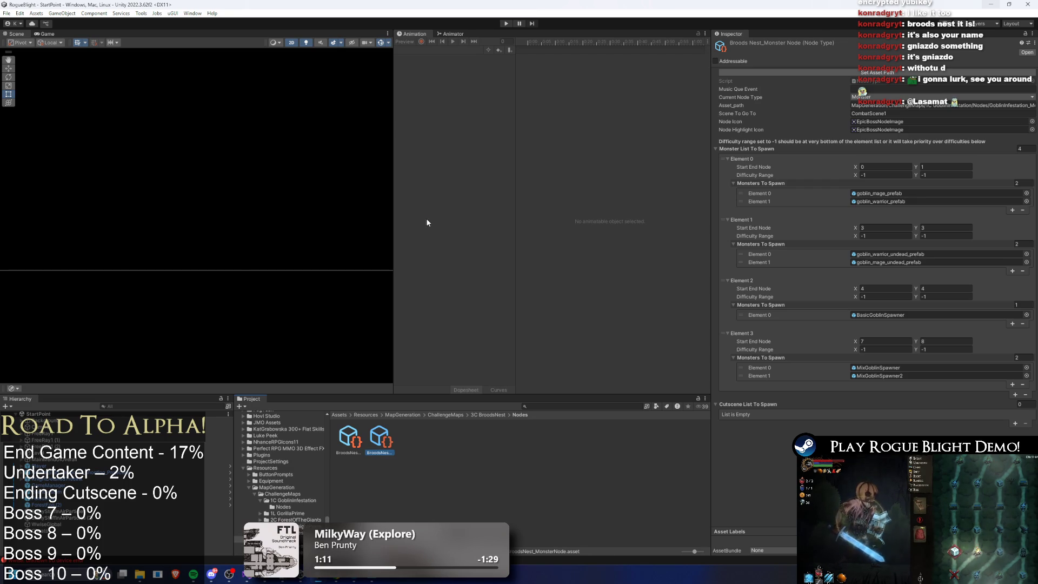
left_click(528, 517)
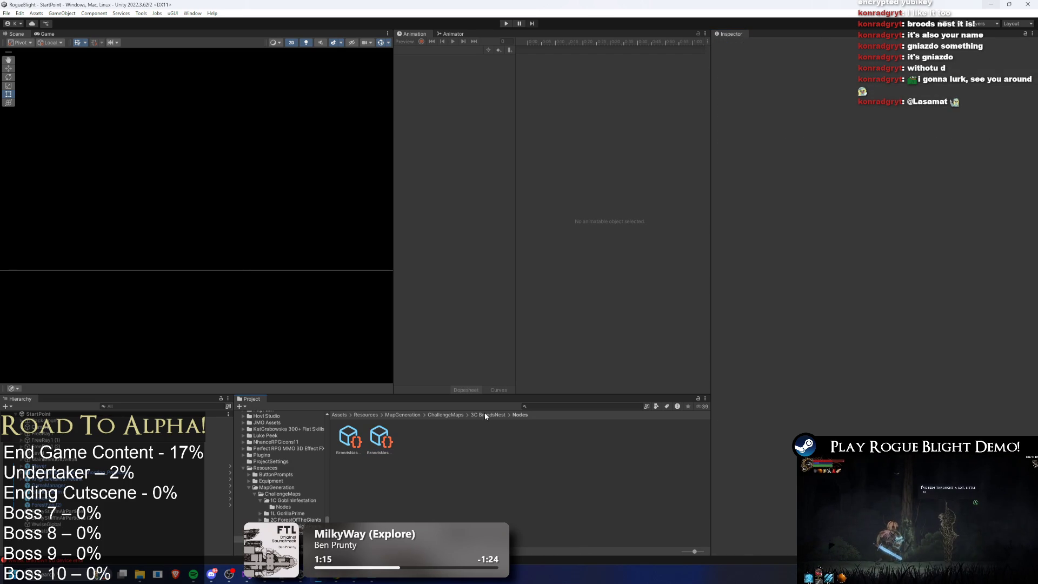
key("ctrl+s")
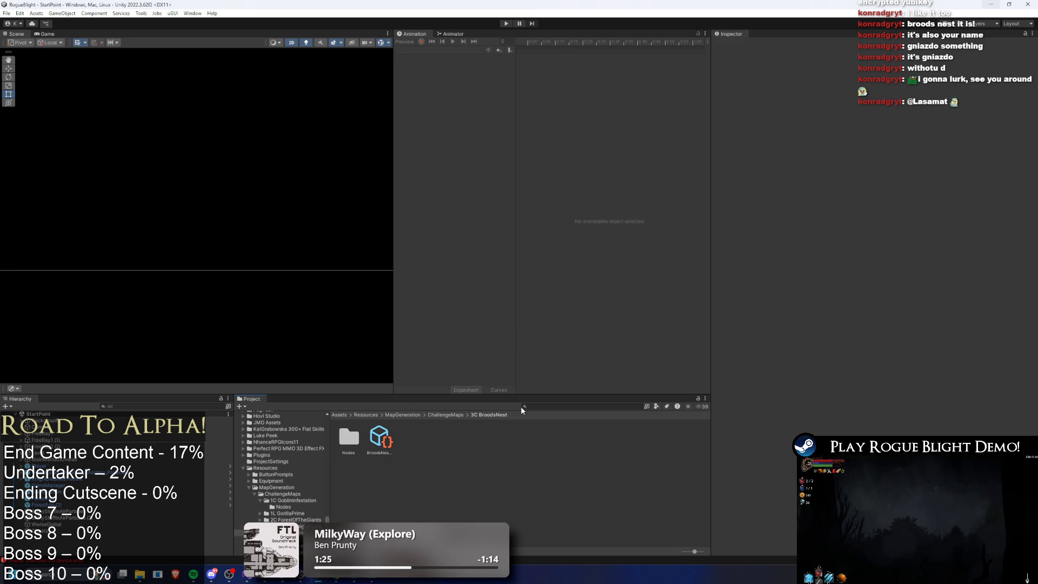
Step: Drag BroodsNest_MonsterNode into BroodsNest_Common_Map's Filler Monster Node field
left_click(379, 438)
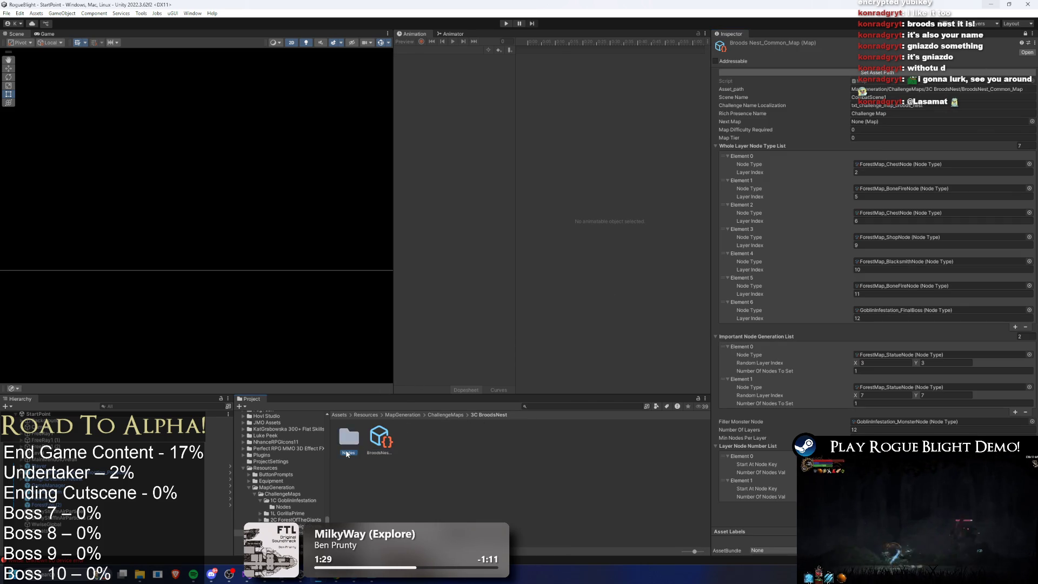
double_click(348, 438)
left_click_drag(380, 436, 933, 112)
left_click_drag(924, 151, 928, 359)
left_click_drag(929, 426, 930, 423)
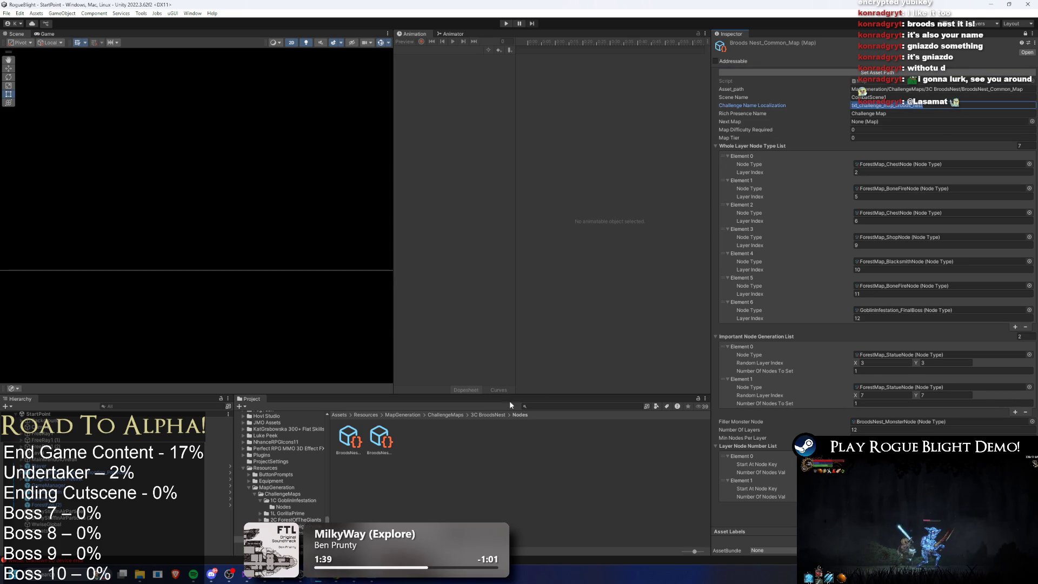
left_click(487, 414)
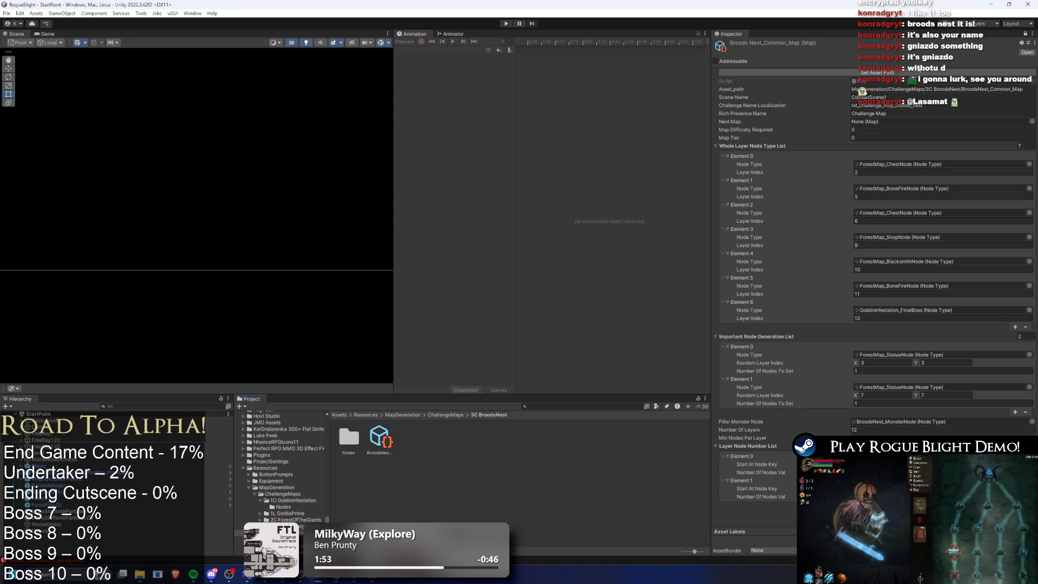
Step: Rename the 3C item in ChallengeMaps > Items to '3C_BroodsNest_MapItem'
left_click(436, 415)
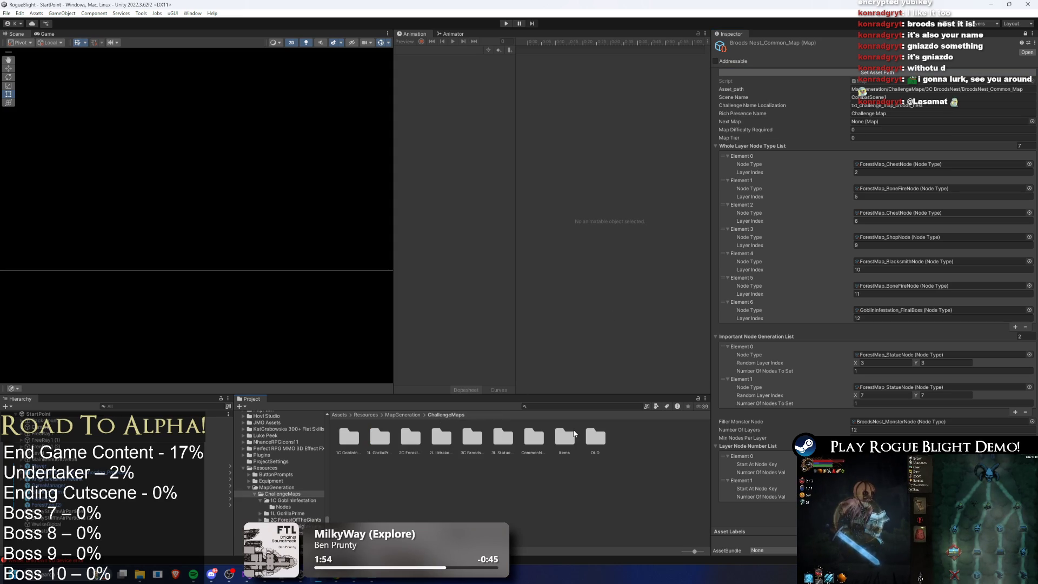
double_click(567, 437)
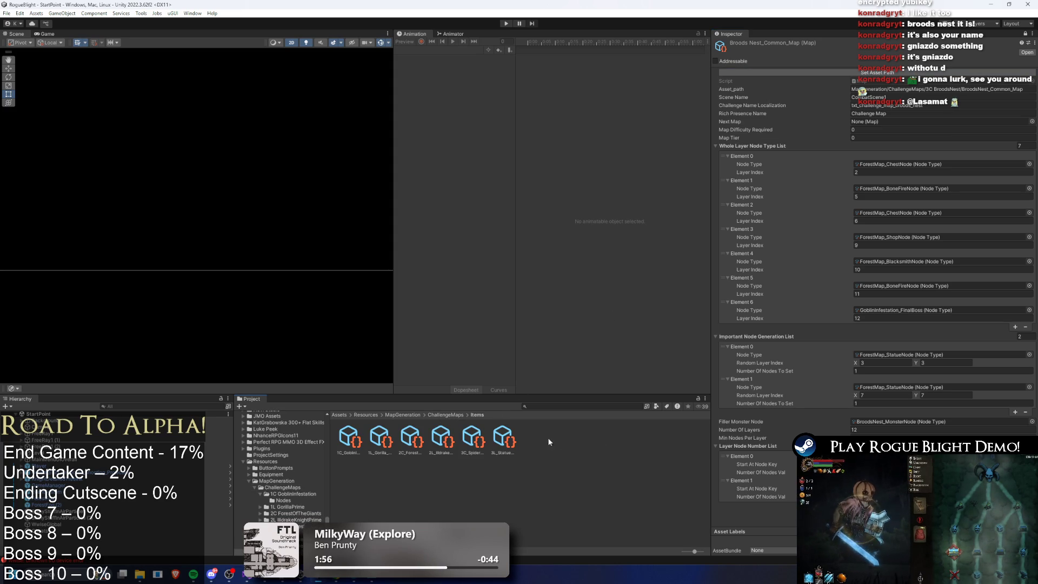
right_click(474, 444)
left_click(537, 228)
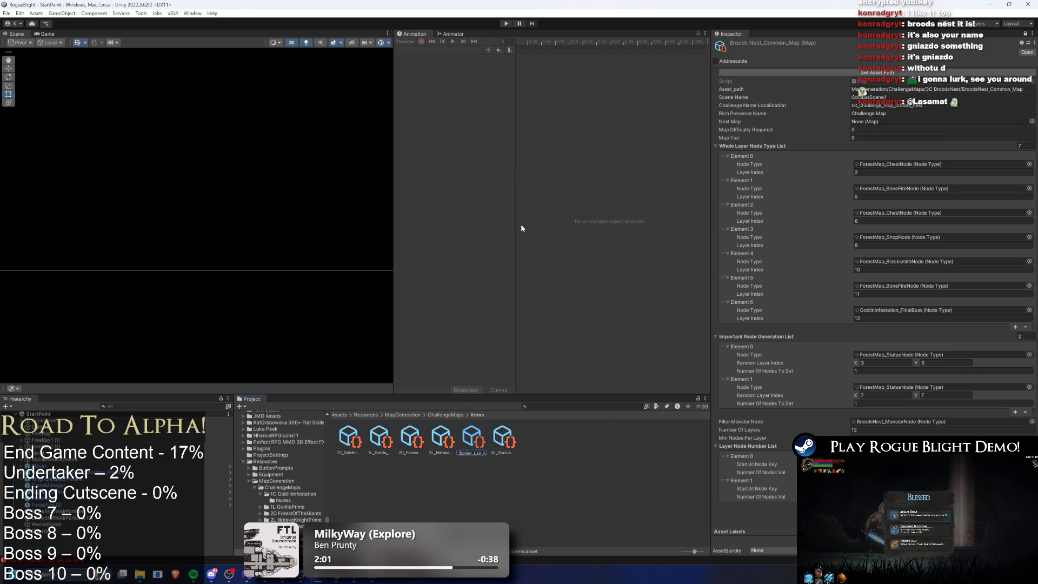
key("End")
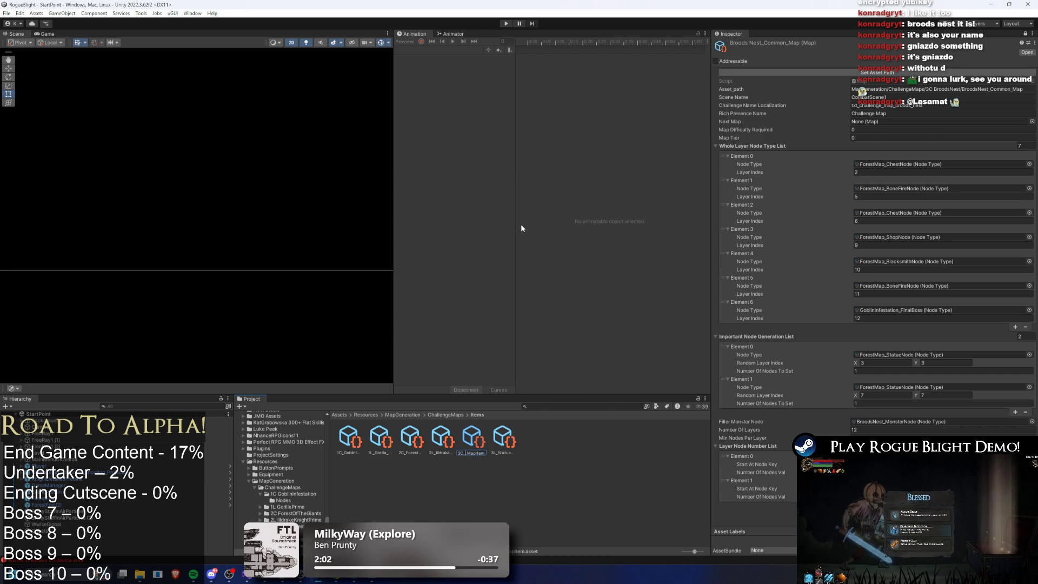
key("Home")
key("Return")
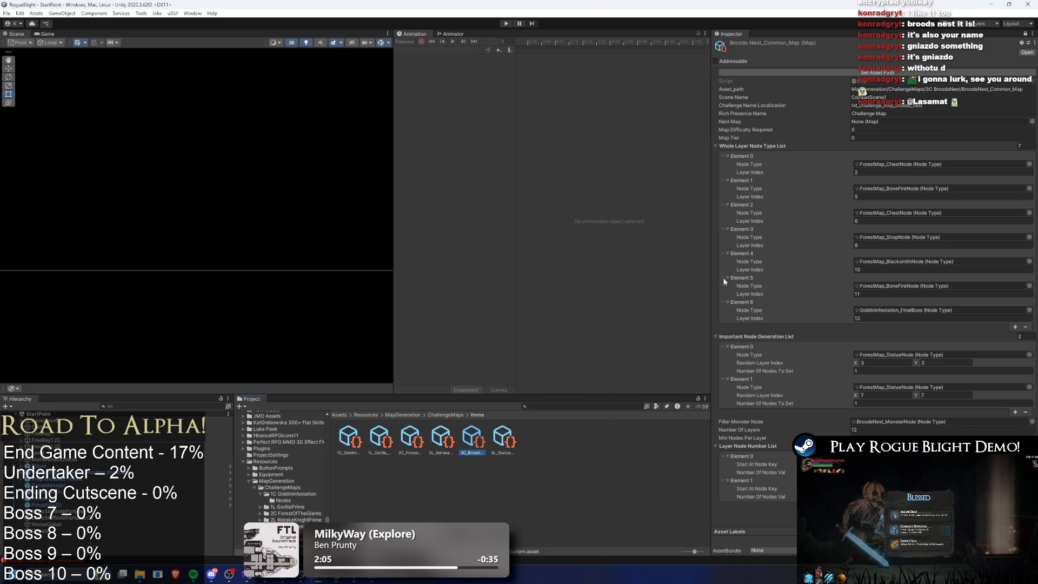
Step: Refresh the item's stored asset path and unlock the Inspector to show its settings
left_click(900, 73)
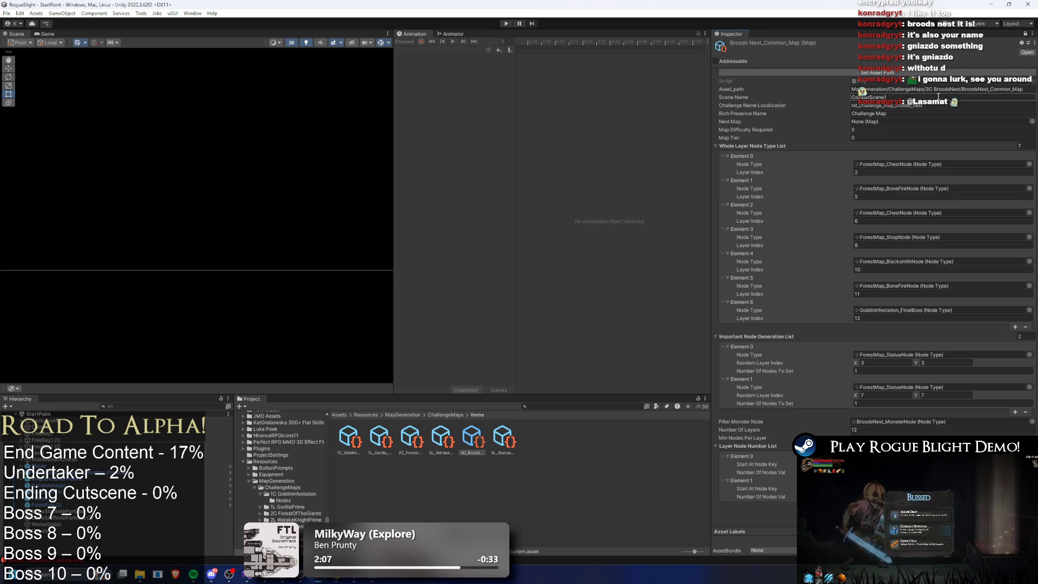
left_click(960, 104)
left_click(960, 103)
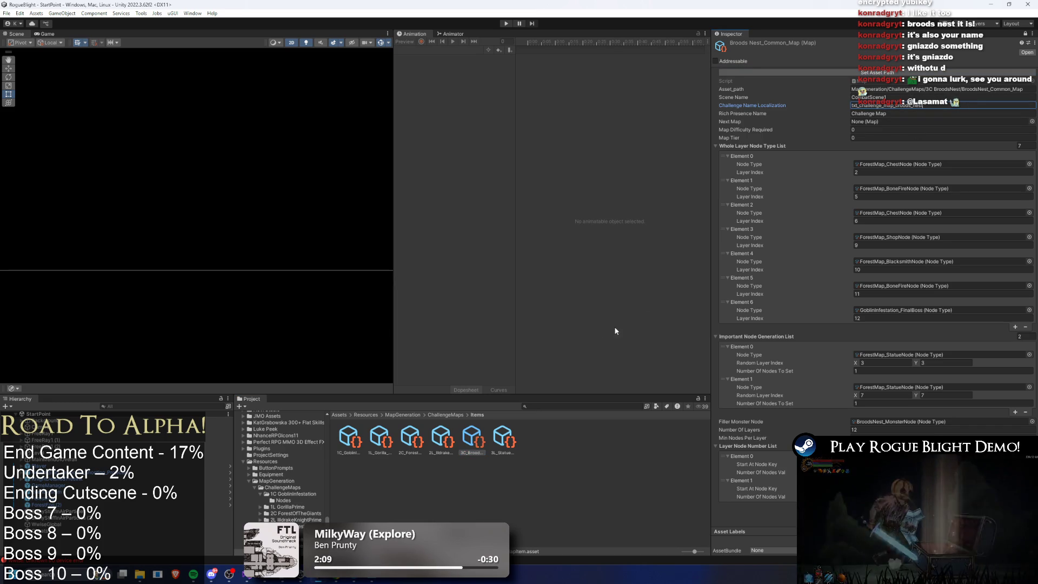
left_click(1027, 34)
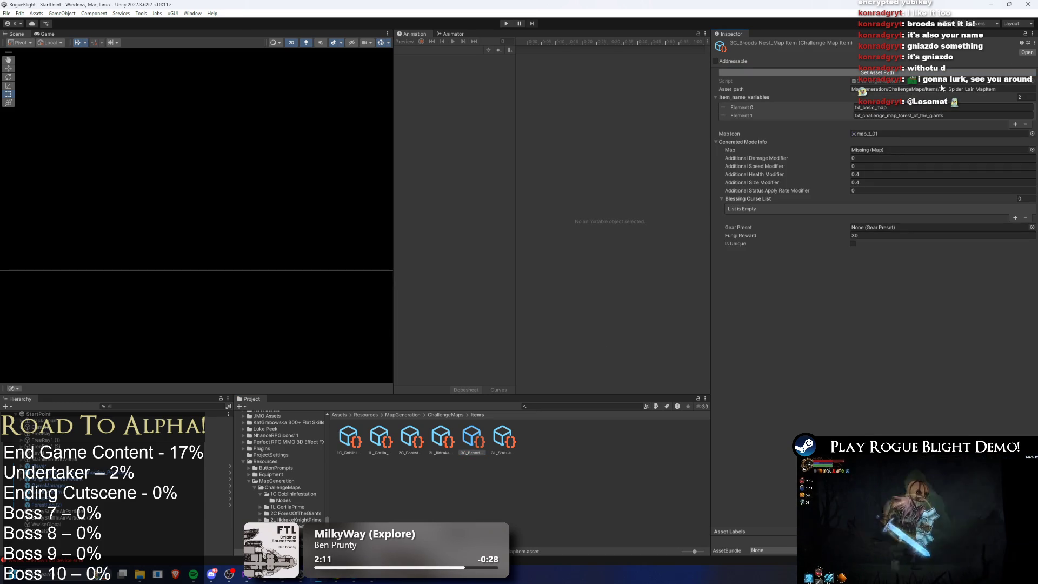
Step: Set name variable Element 1 to 'broods_nest', refresh the asset path, assign BroodsNest_Common_Map, and save
double_click(938, 115)
type("broods_nest")
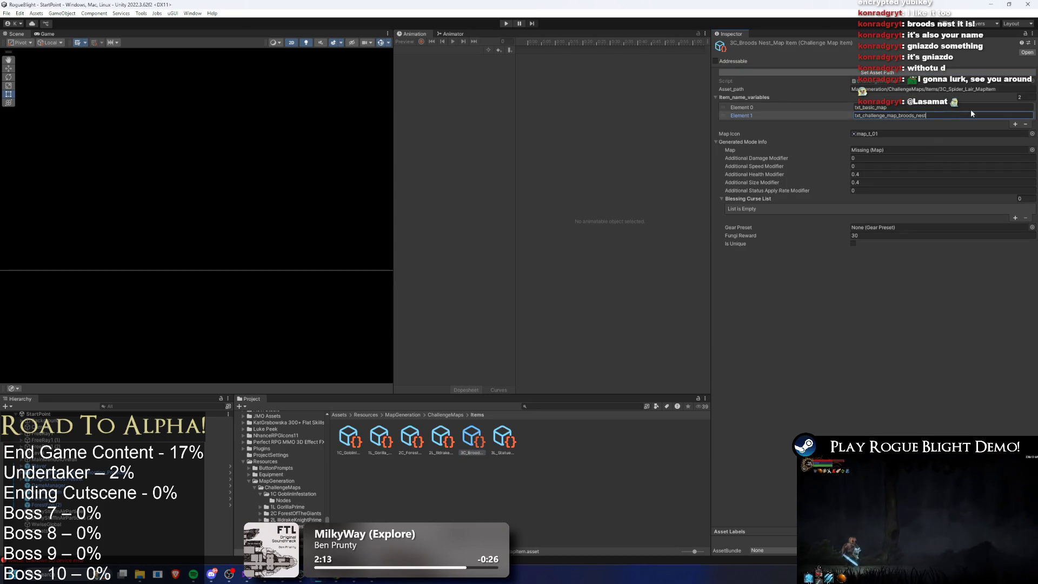
left_click(958, 73)
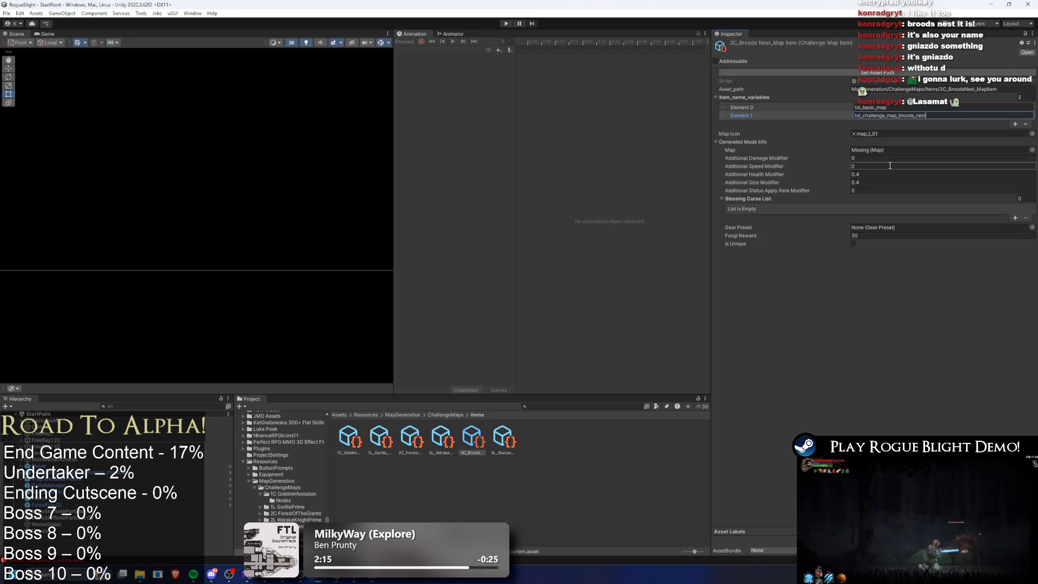
left_click(1031, 150)
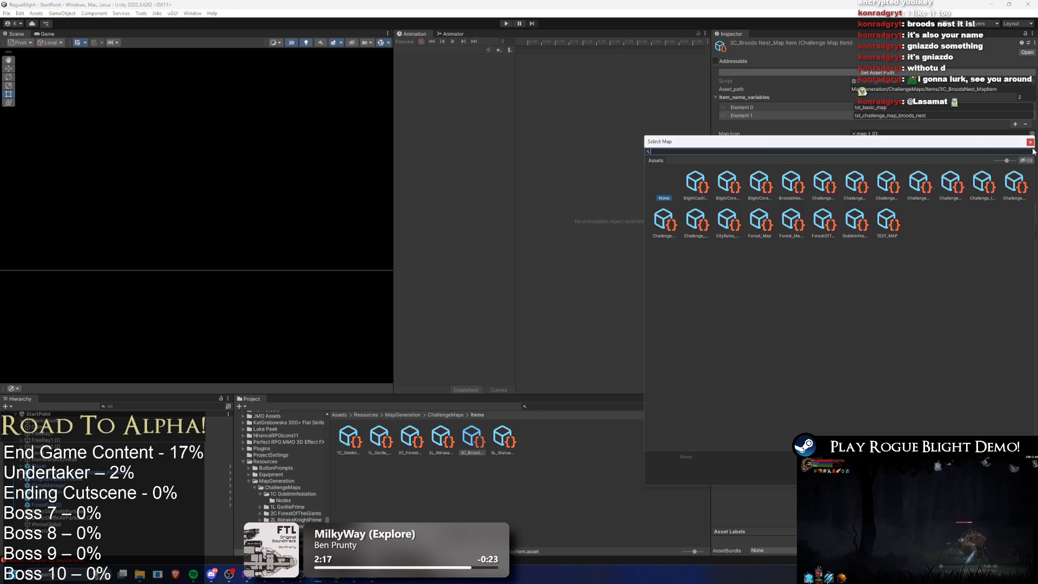
type("broo")
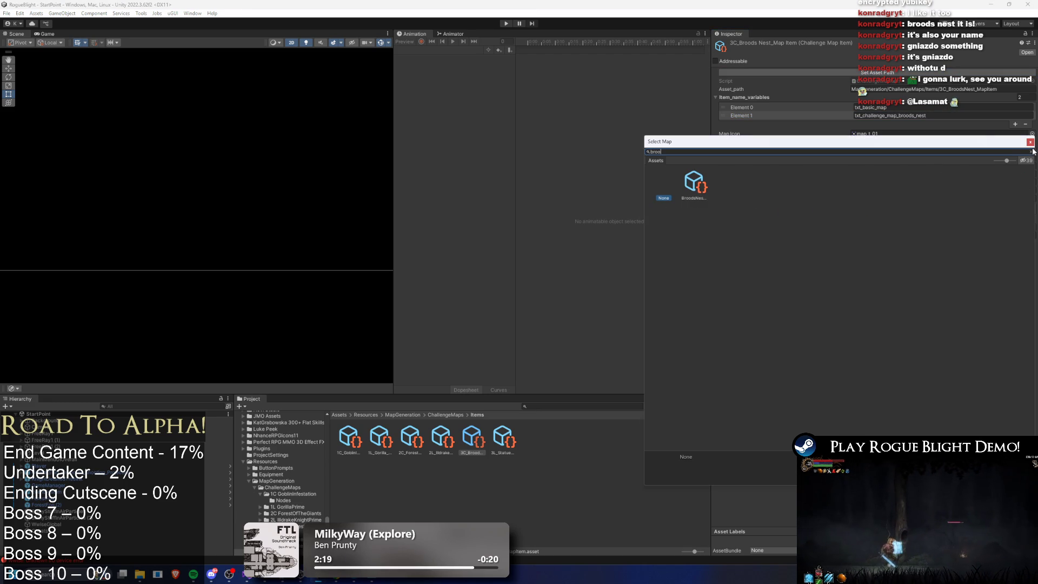
double_click(694, 183)
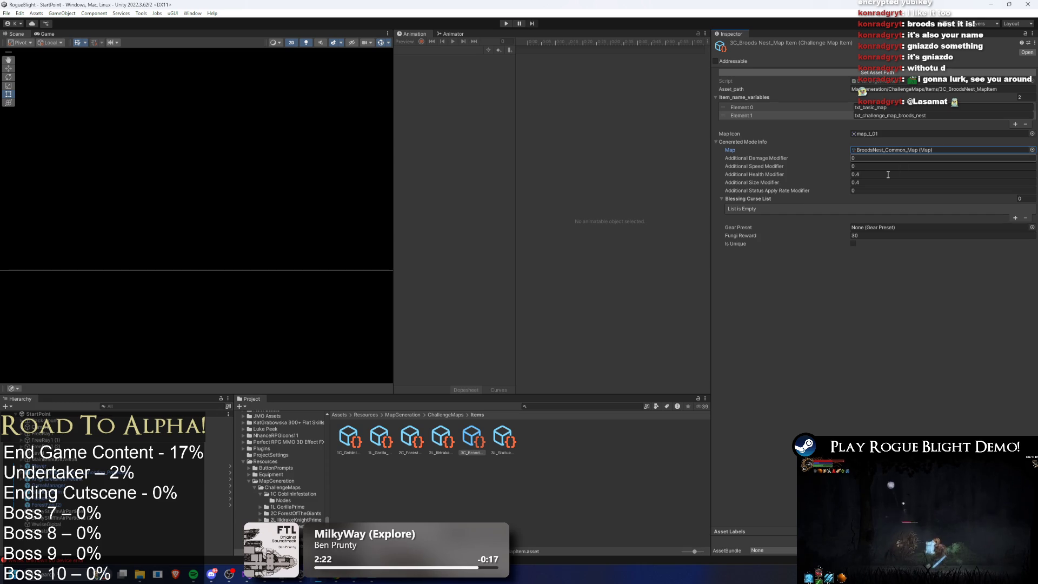
key("ctrl+s")
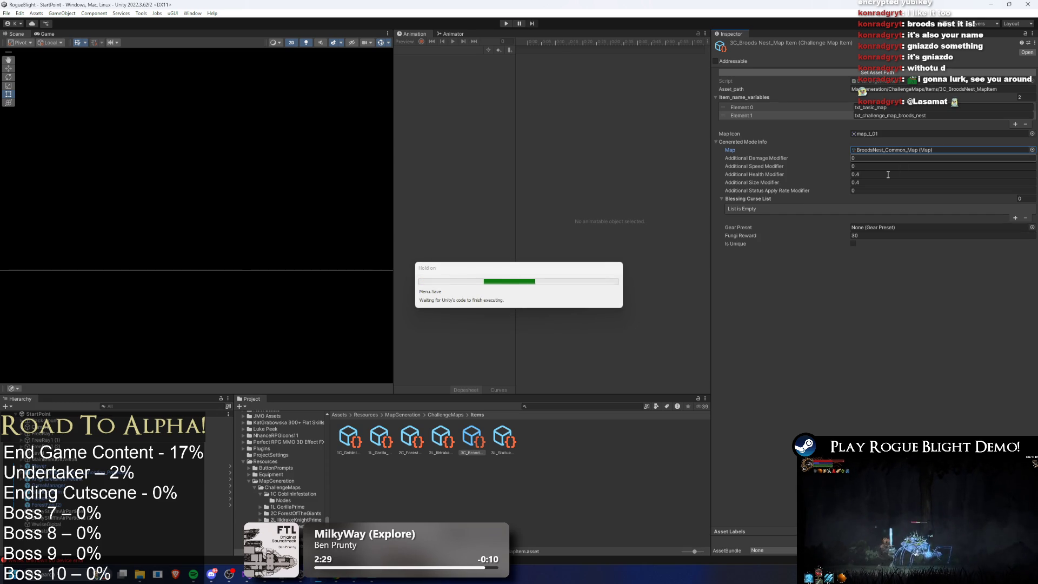
Step: Set the additional health and size modifiers to 0 and save
double_click(887, 174)
type("0")
double_click(896, 180)
type("0")
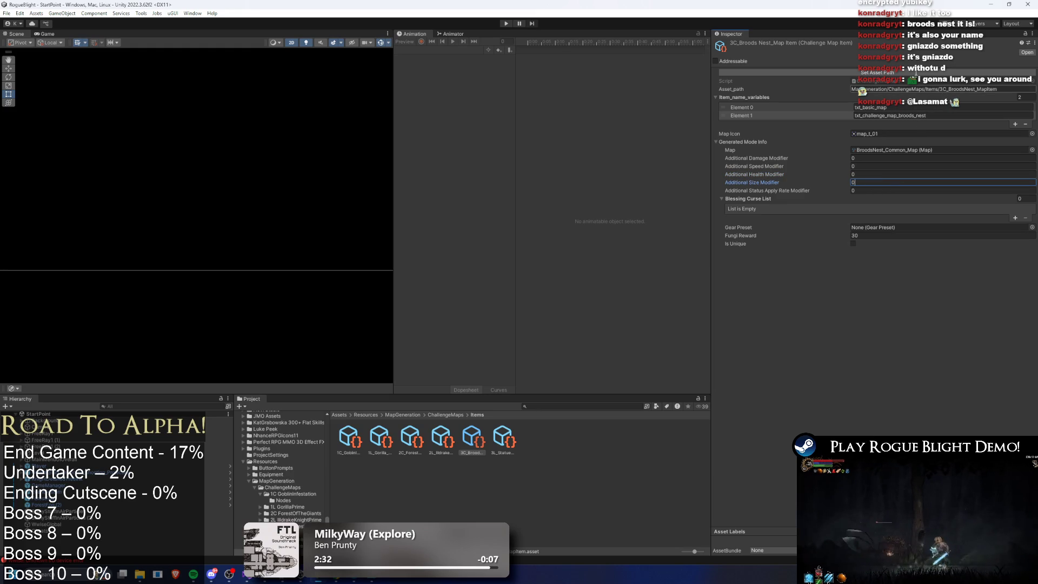
key("ctrl+s")
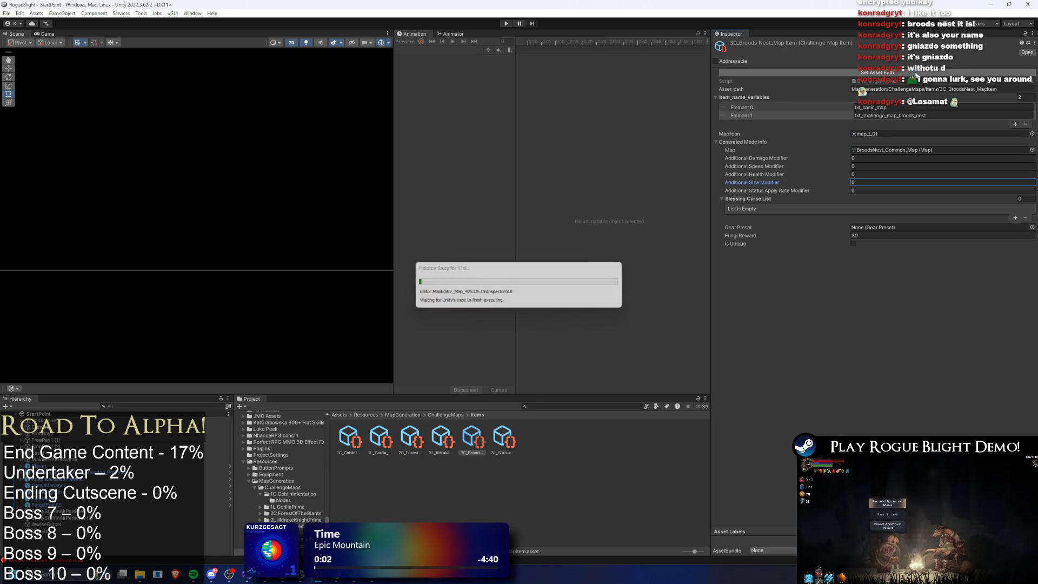
Step: Follow the Map reference to BroodsNest_Common_Map, then its Filler Monster Node to BroodsNest_MonsterNode
left_click(918, 150)
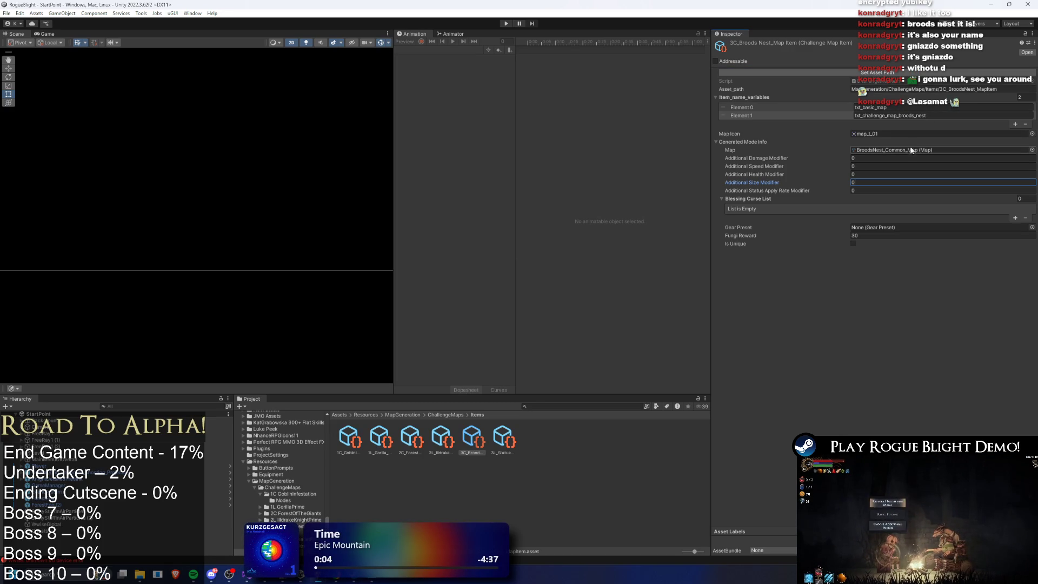
left_click(384, 430)
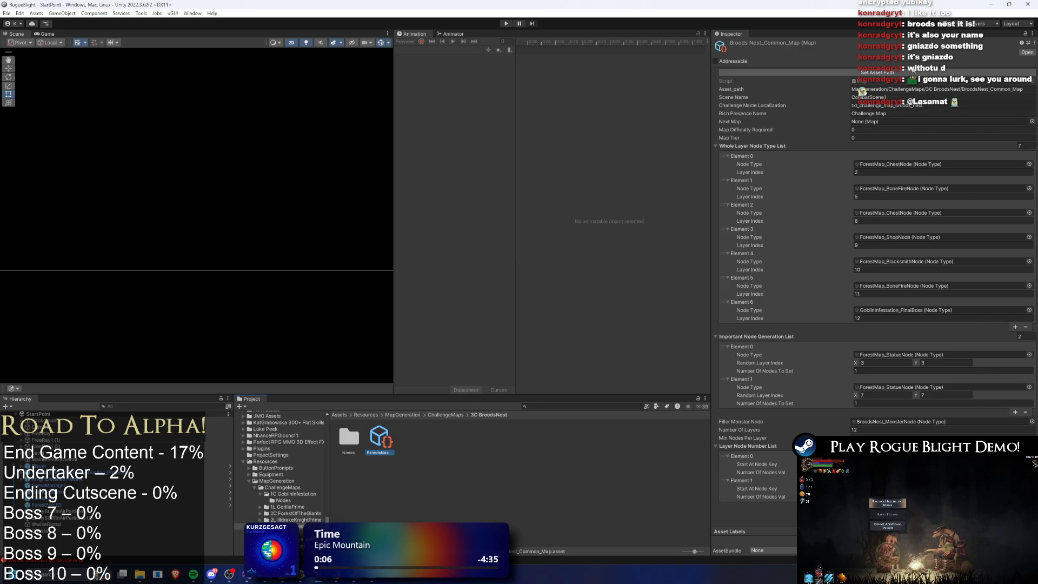
left_click(936, 123)
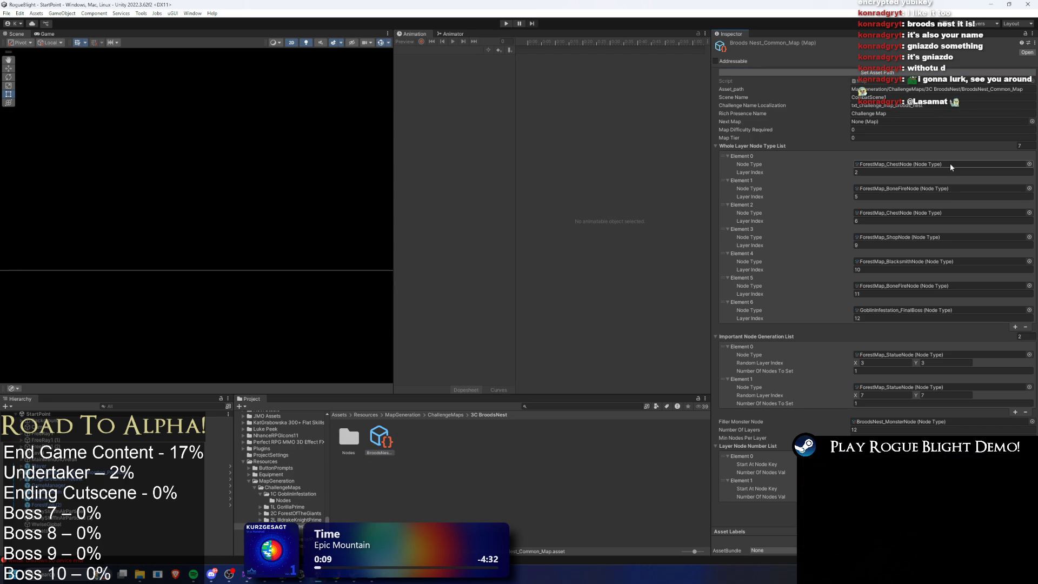
left_click(902, 420)
left_click(380, 436)
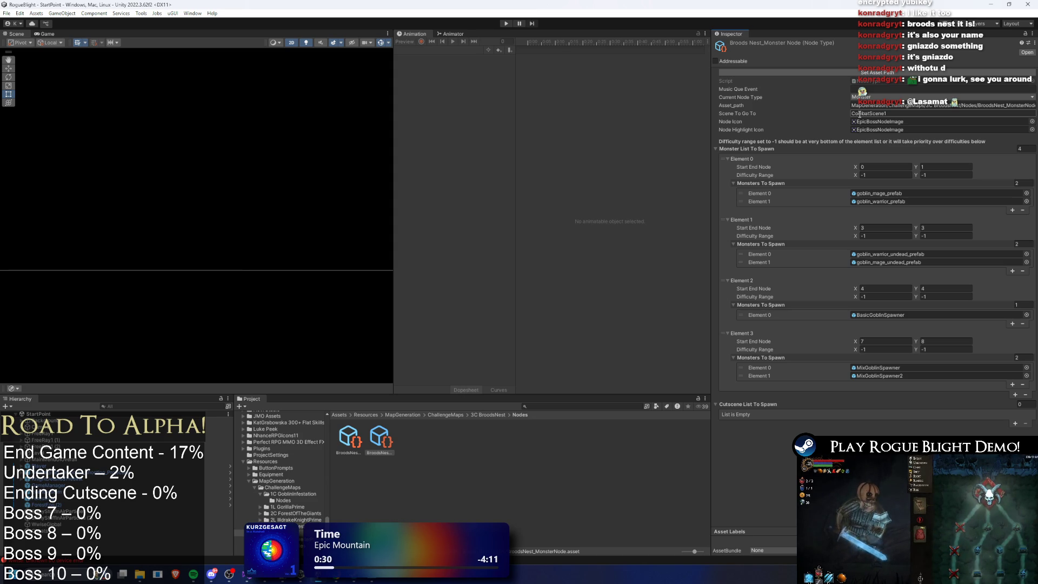
Step: Compare the Broods Nest final boss node's monster list, then return to BroodsNest_MonsterNode
left_click(886, 73)
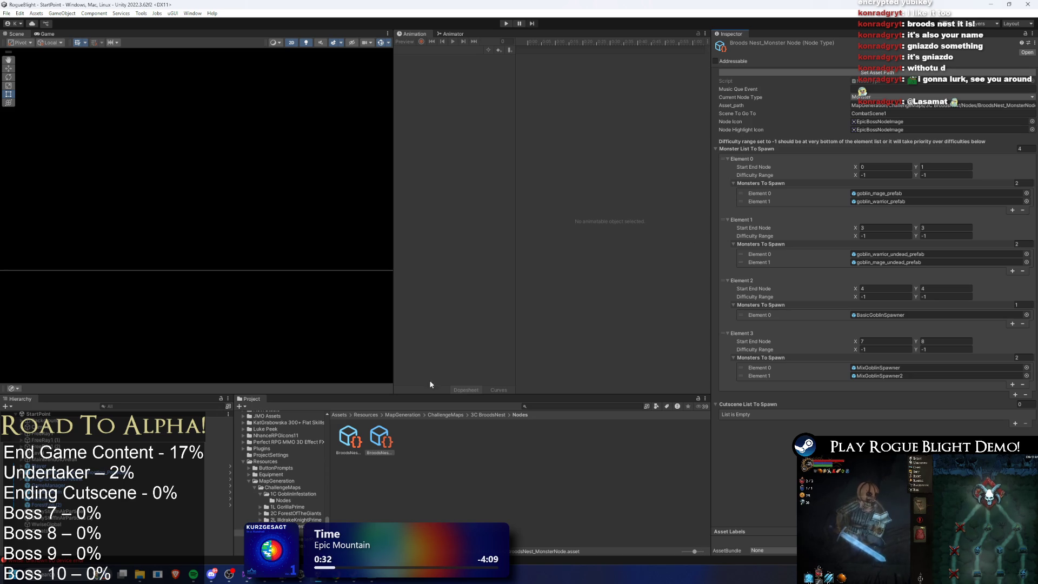
left_click(342, 436)
left_click(378, 439)
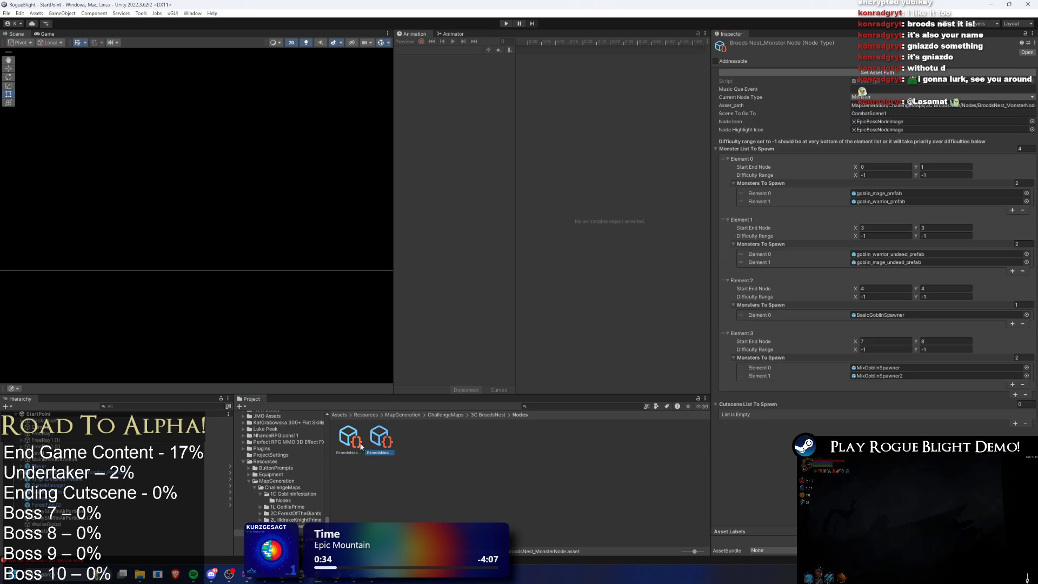
left_click(357, 448)
left_click(565, 343)
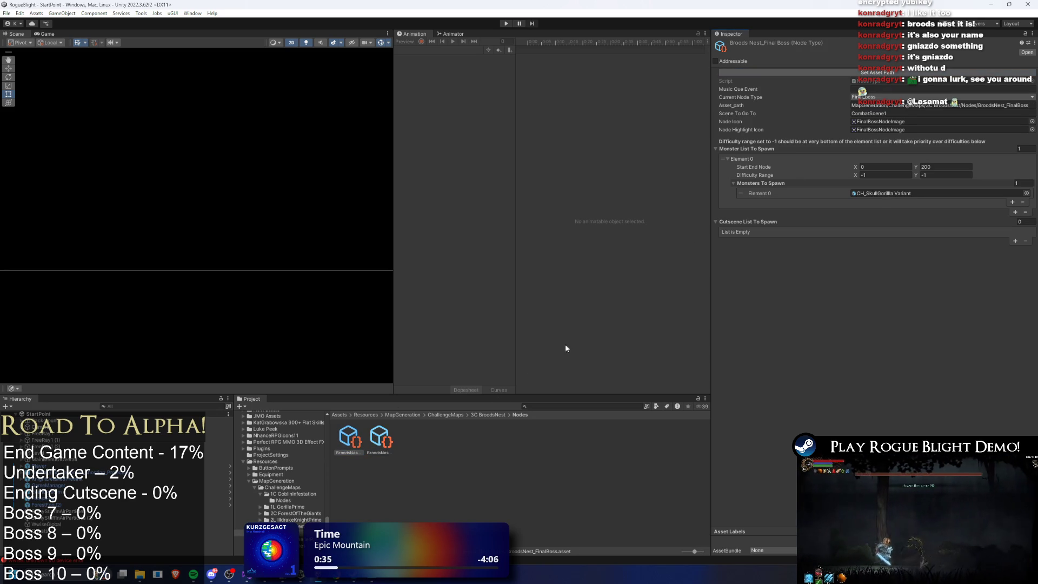
left_click(381, 436)
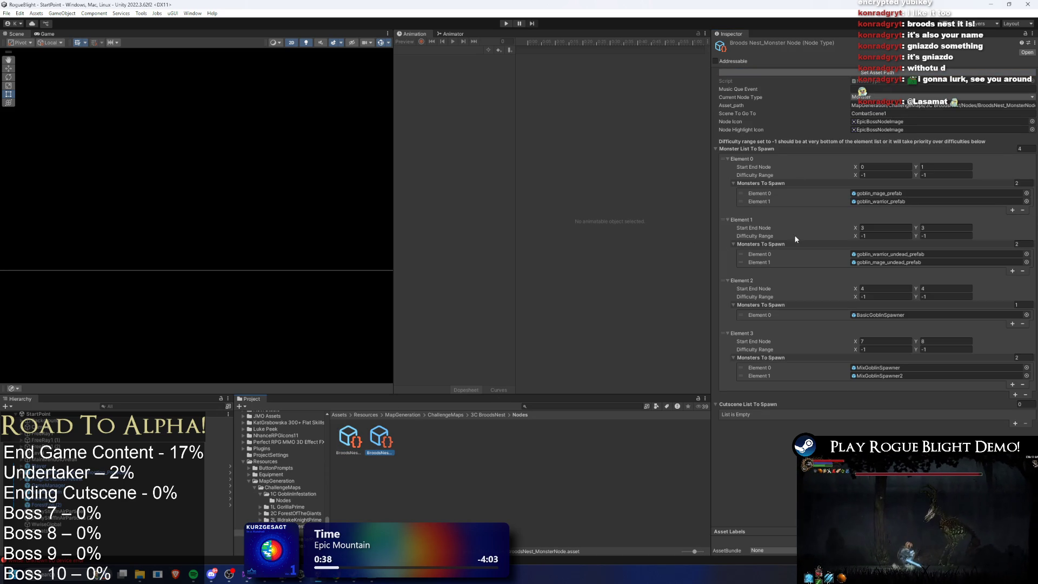
left_click(357, 438)
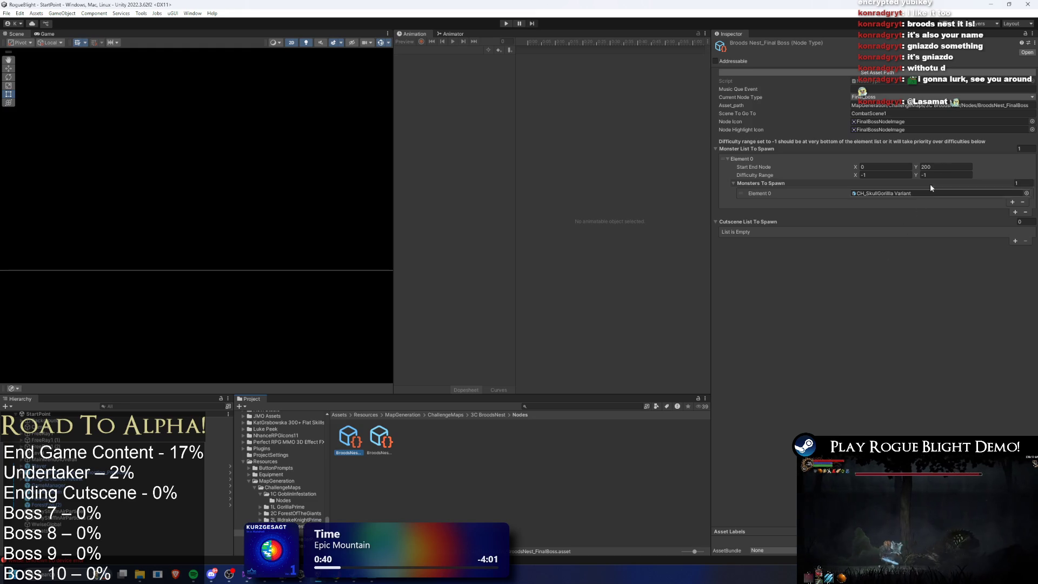
left_click(381, 438)
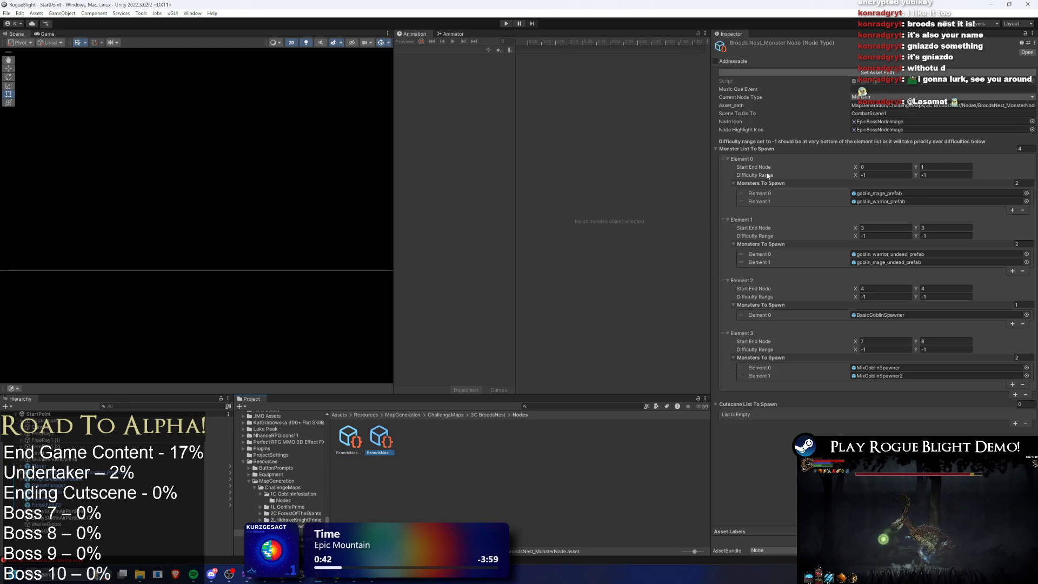
Step: Assign spider_prefab as the first spawn entry's monster via a 'spider' search
left_click(1025, 193)
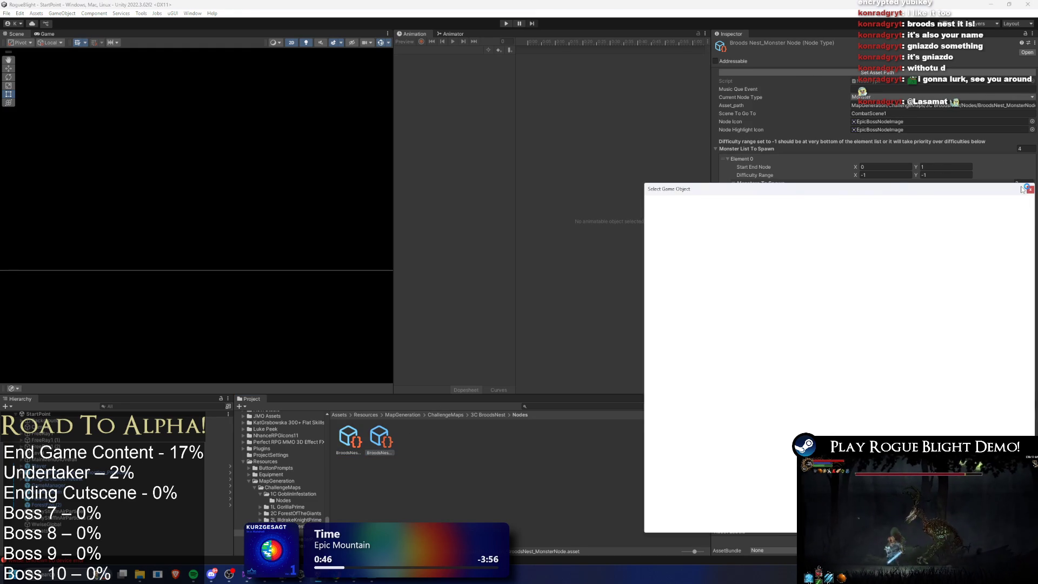
type("spider")
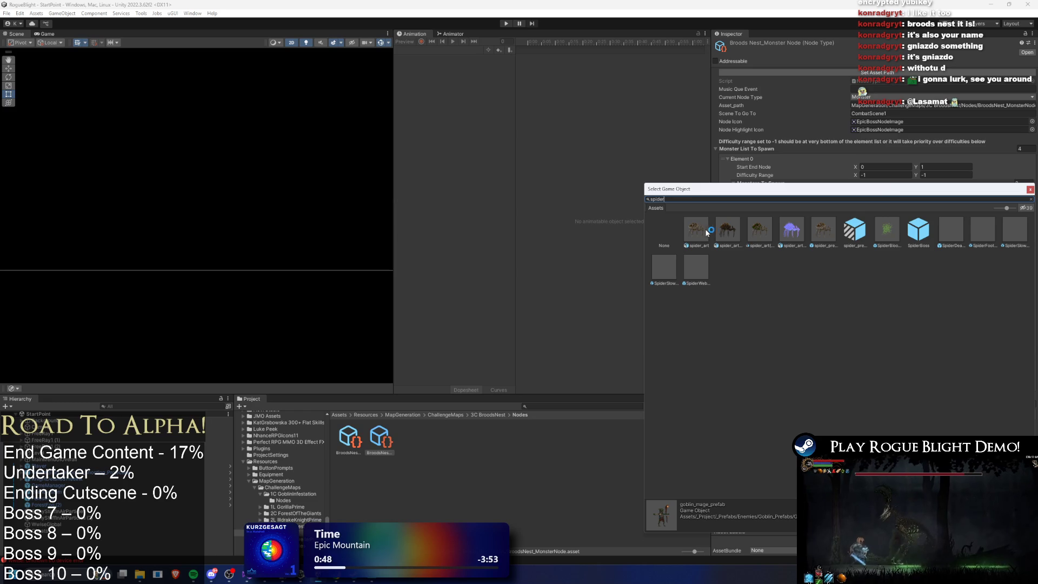
left_click(925, 230)
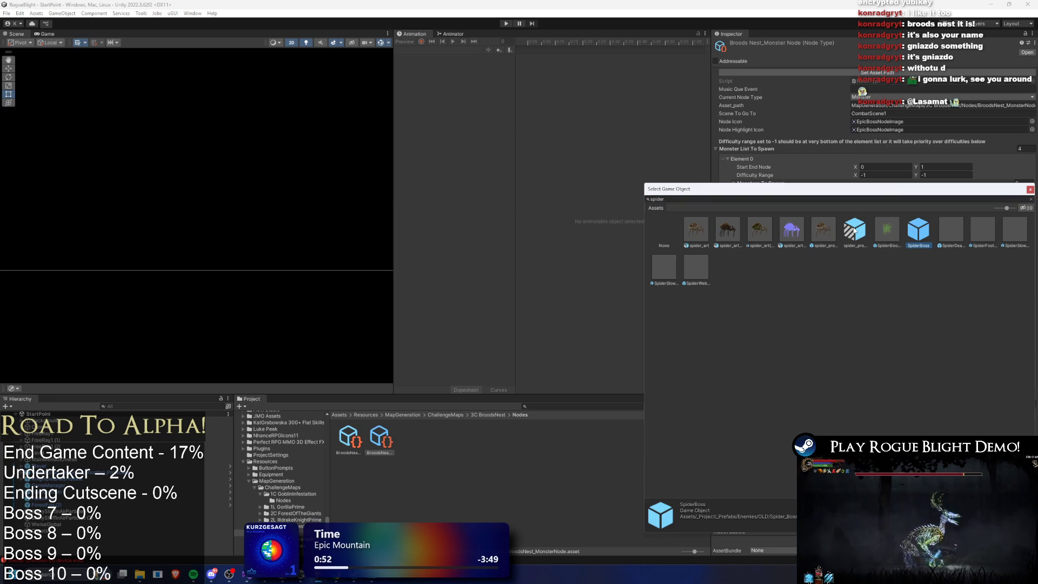
left_click(695, 198)
type("prefa")
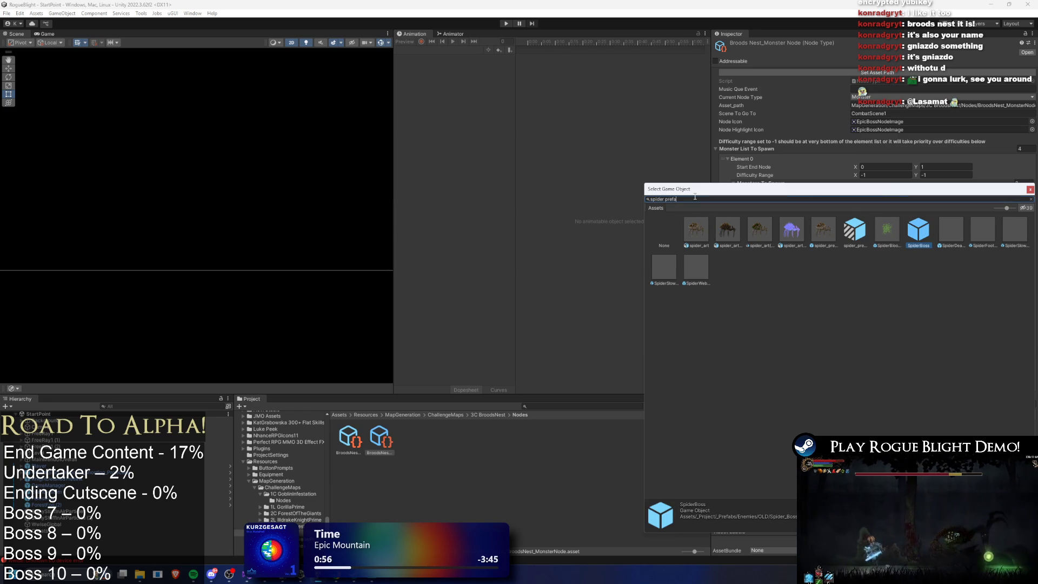
left_click(696, 233)
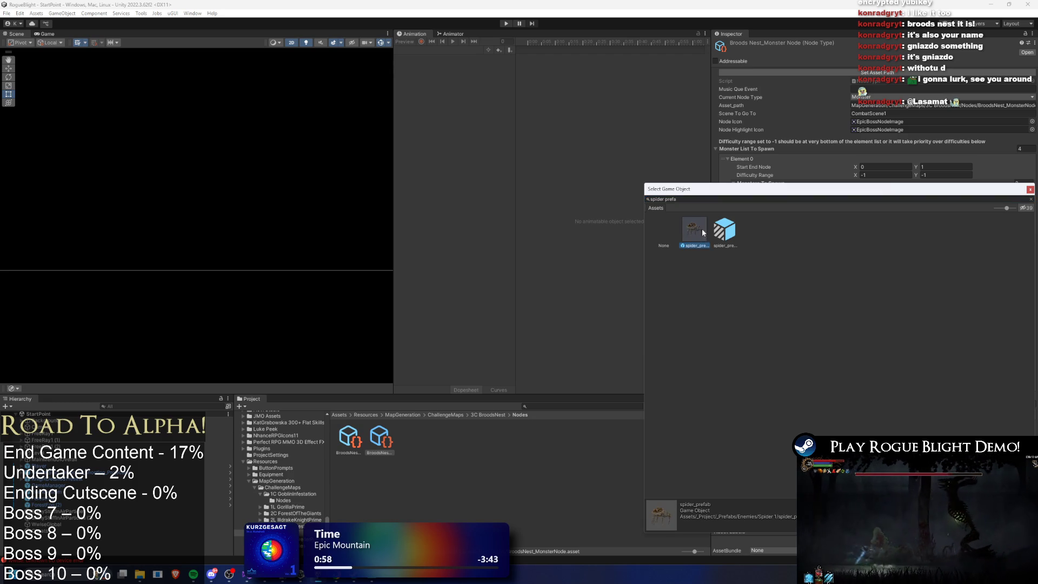
double_click(693, 232)
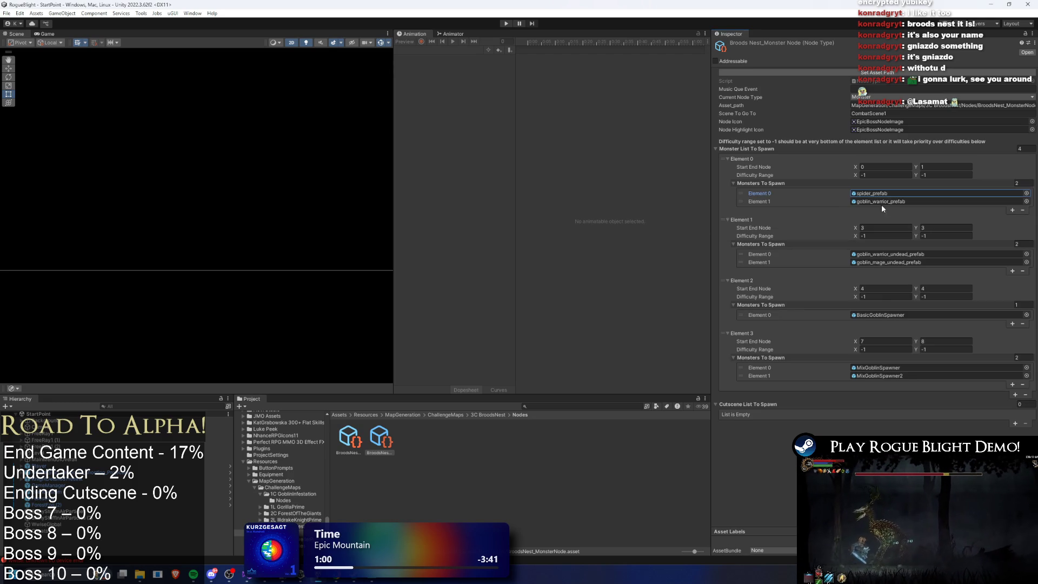
Step: Set the first group's Monsters To Spawn size to 1 and reveal spider_prefab in the Project window
left_click(1029, 184)
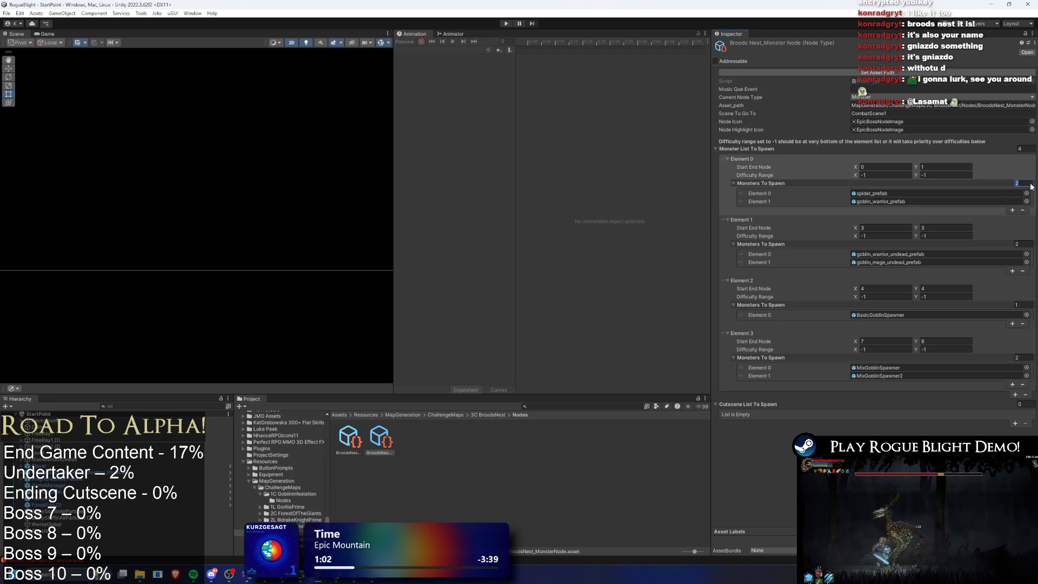
type("1")
key("Return")
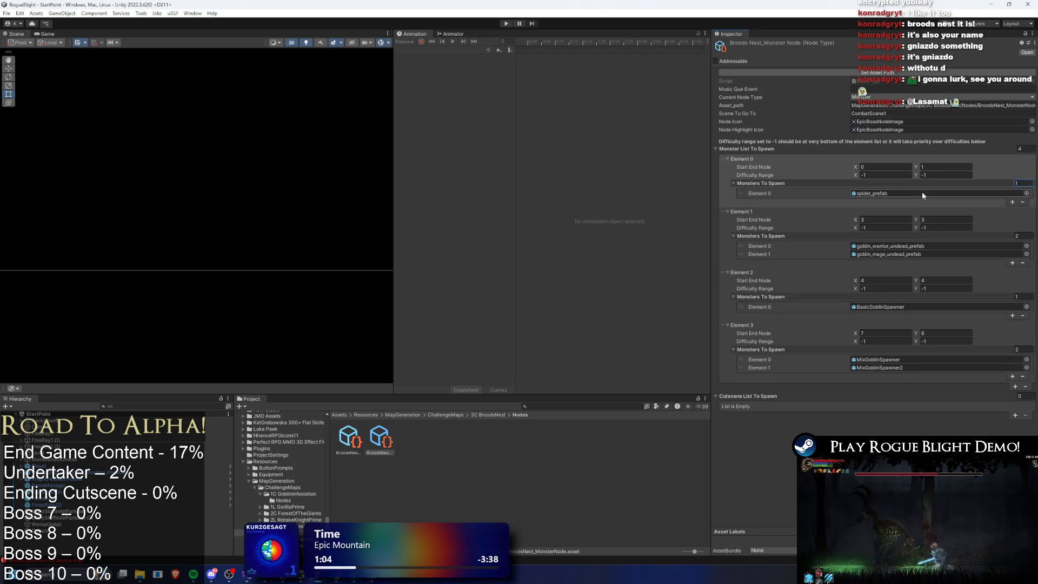
left_click(923, 193)
Step: Drag spider_prefab(Poison) Variant onto every Monsters To Spawn slot in all four groups, then save
left_click_drag(502, 436, 919, 193)
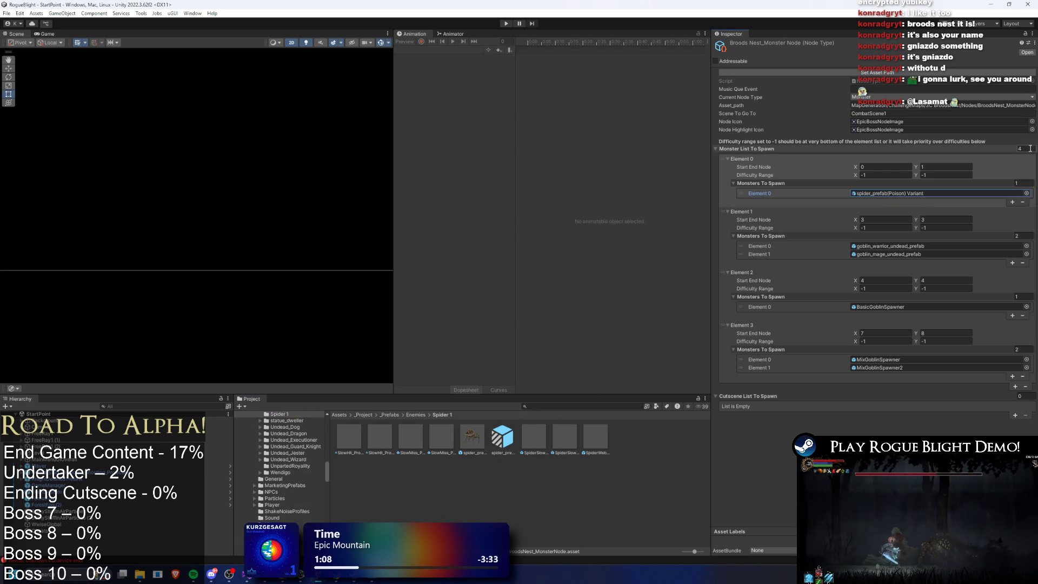
left_click(940, 193)
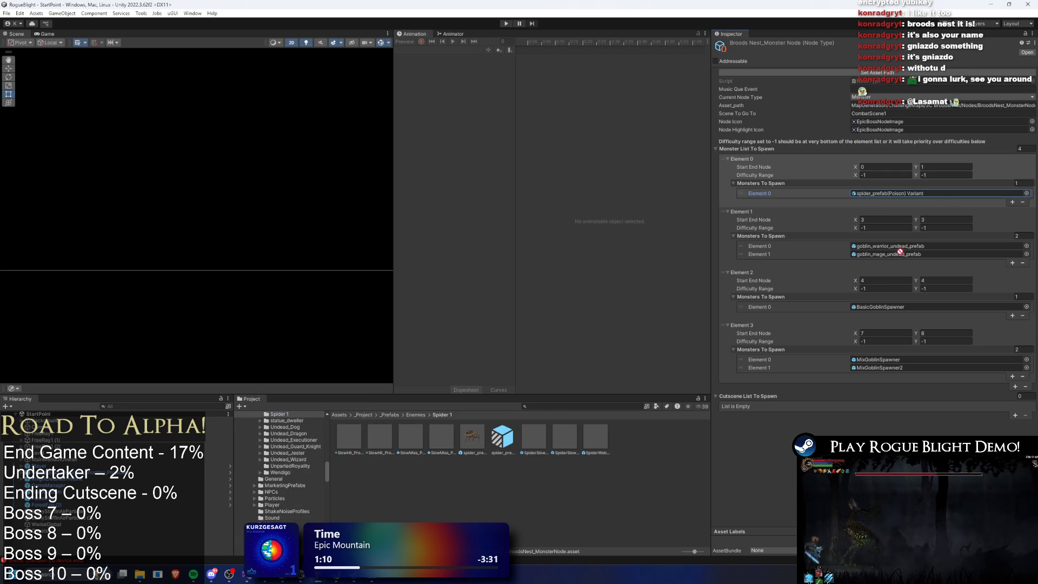
left_click_drag(900, 251, 899, 247)
left_click_drag(502, 437, 900, 254)
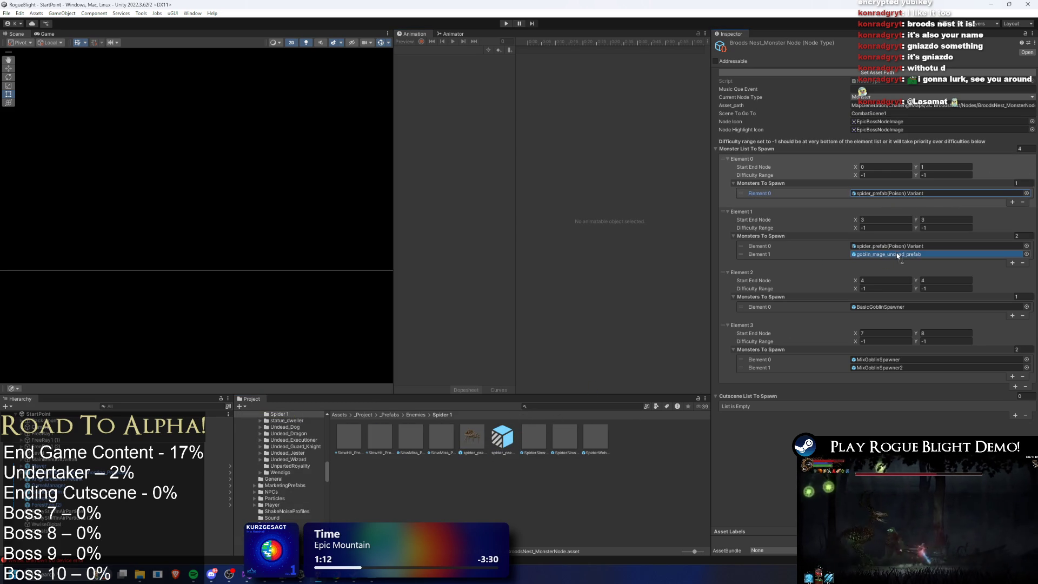
mouse_move(503, 437)
left_mouse_down()
mouse_move(534, 415)
mouse_move(811, 324)
mouse_move(900, 306)
left_mouse_up()
mouse_move(503, 440)
left_mouse_down()
mouse_move(811, 394)
mouse_move(900, 359)
left_mouse_up()
left_click_drag(517, 438, 867, 368)
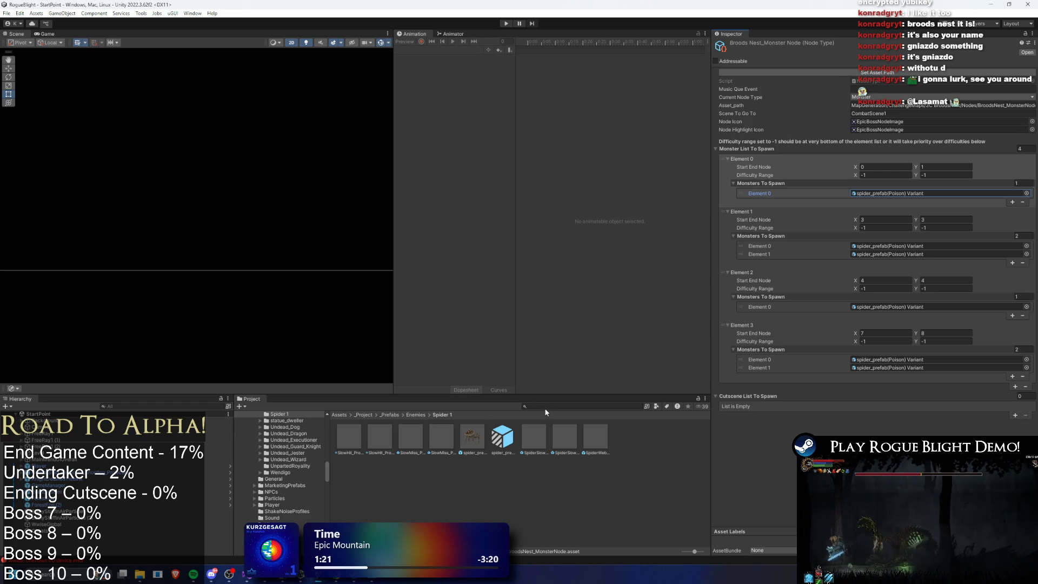
key("ctrl+s")
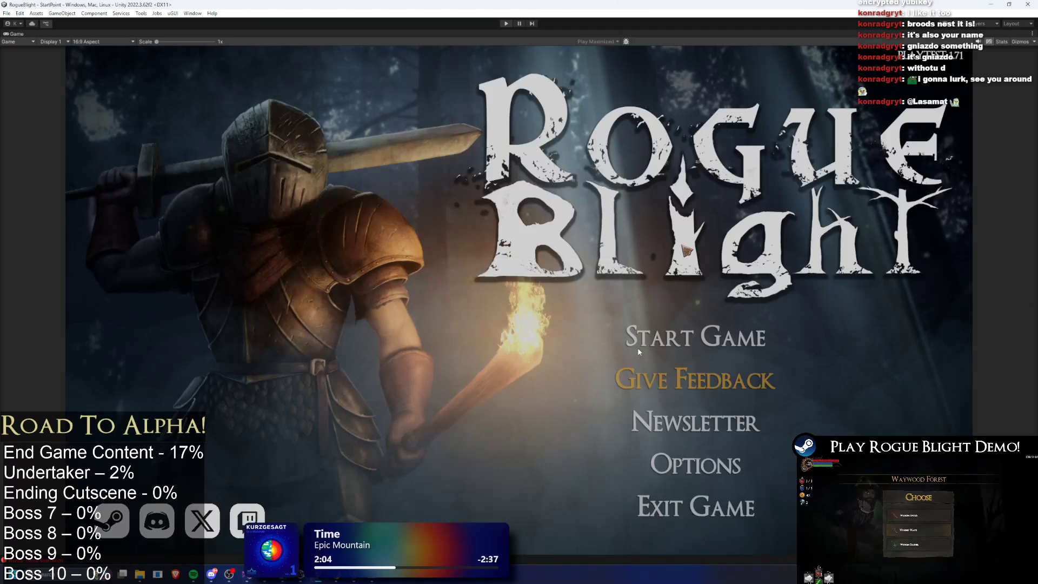
Step: Restart play mode, load the first save slot, and abandon the current run
left_click(676, 334)
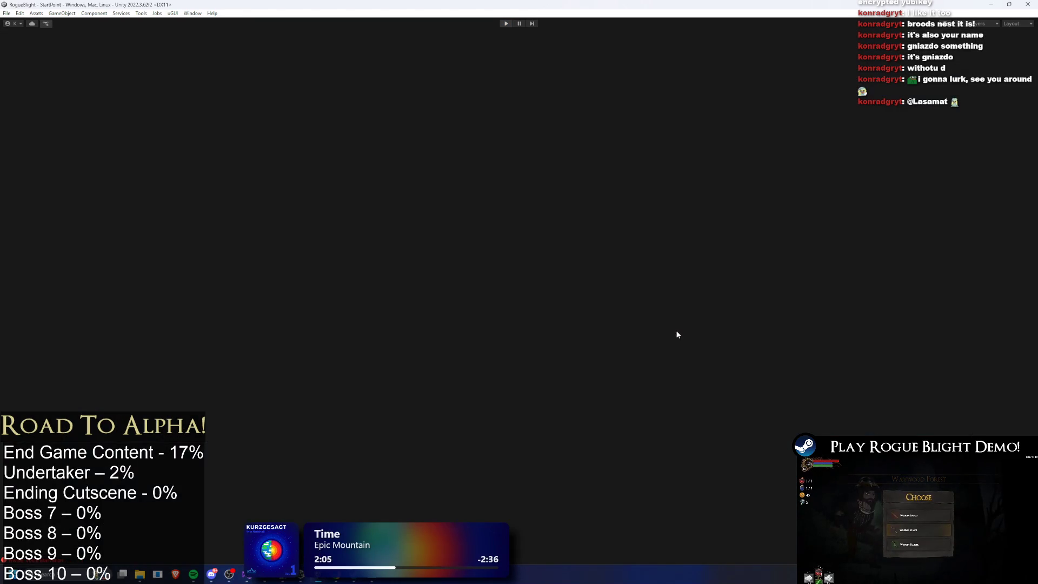
left_click(506, 23)
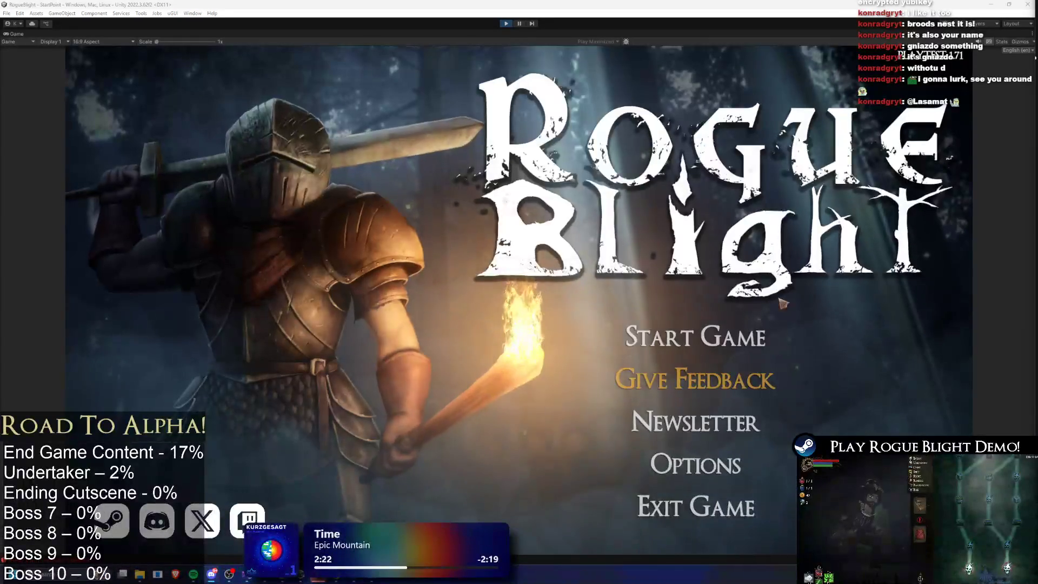
left_click(724, 332)
left_click(737, 309)
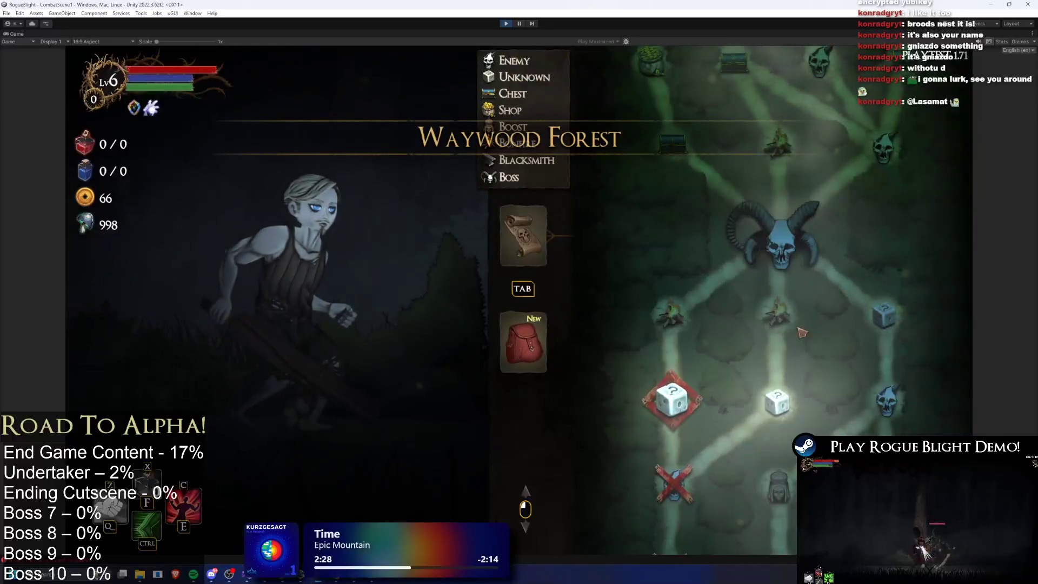
key("Escape")
left_click(532, 309)
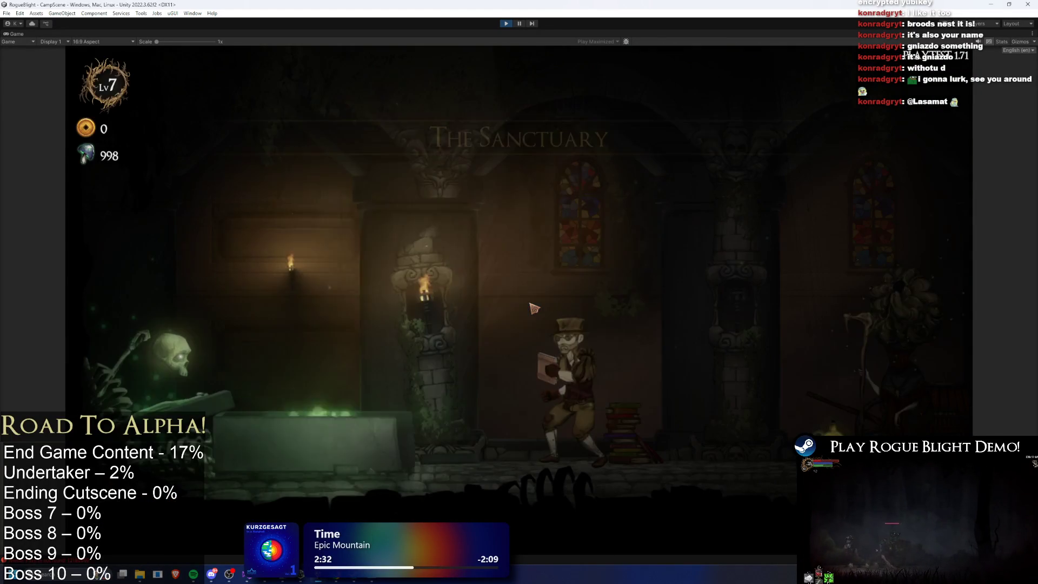
Step: Walk to the map merchant, check the Challenge Maps list for Brood's Nest, close it, and pause the game
key("d")
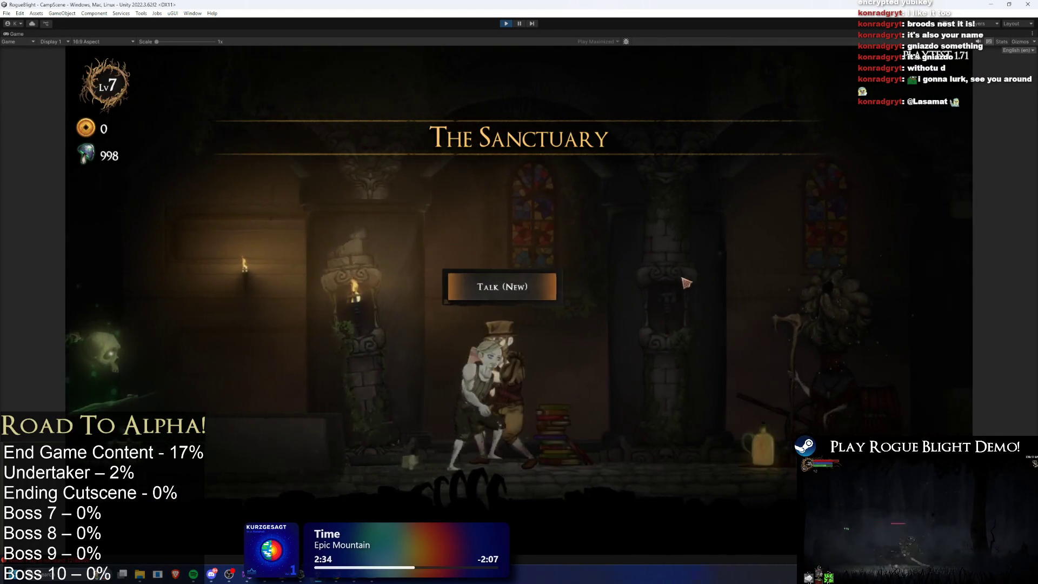
key("d")
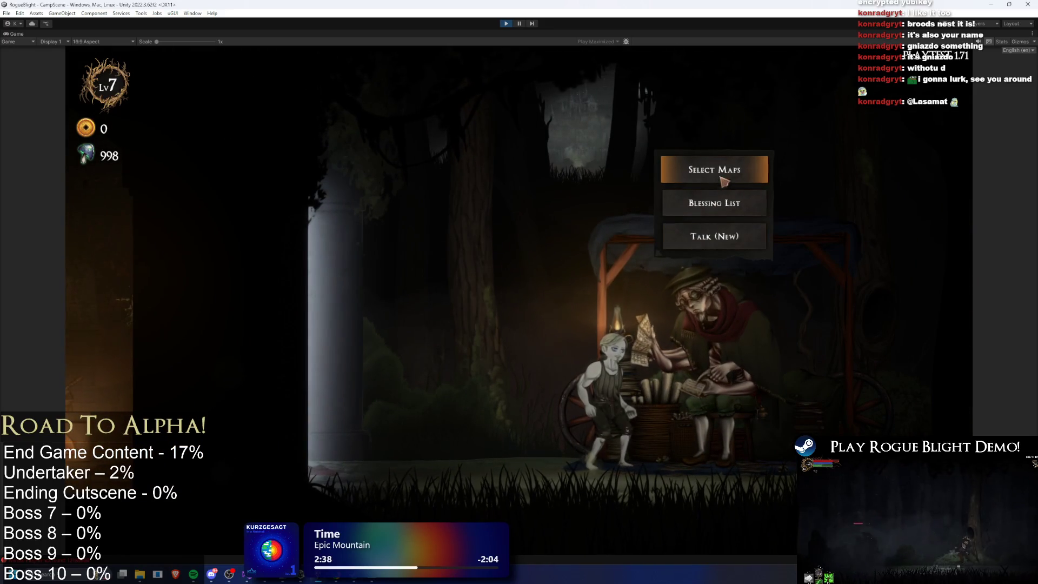
left_click(721, 169)
left_click(632, 259)
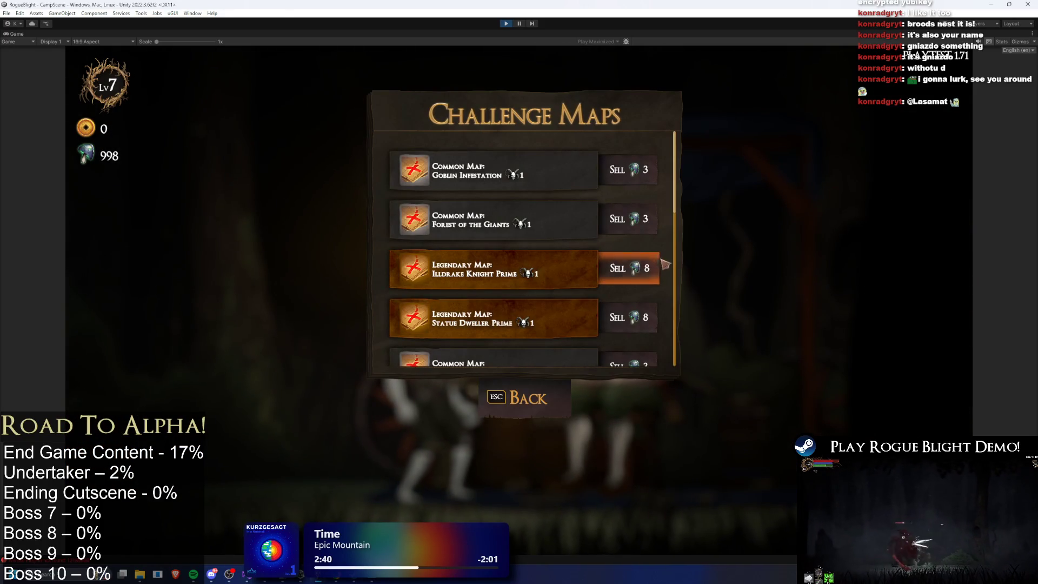
left_click(546, 330)
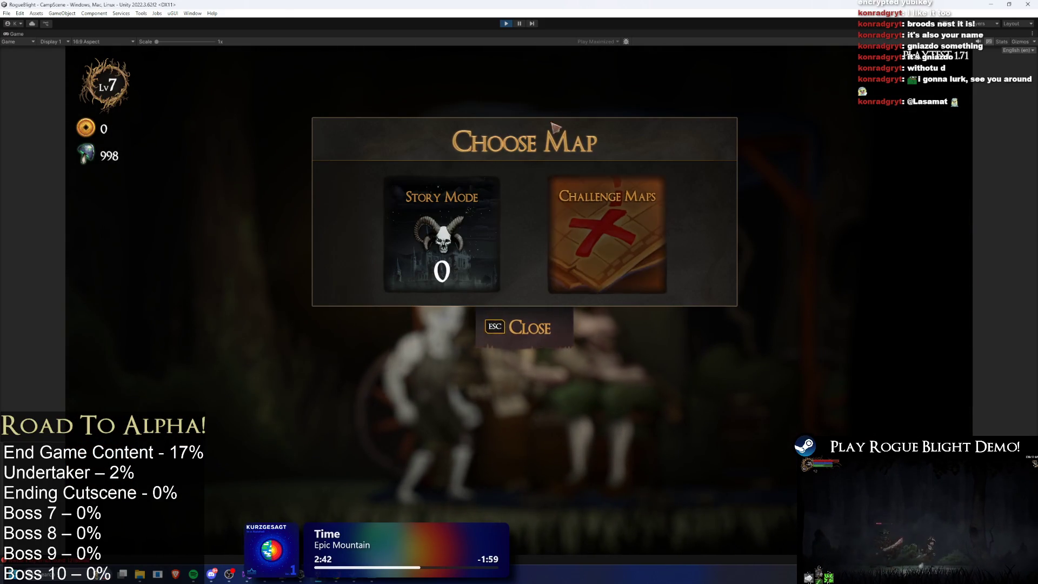
left_click(542, 339)
left_click(519, 23)
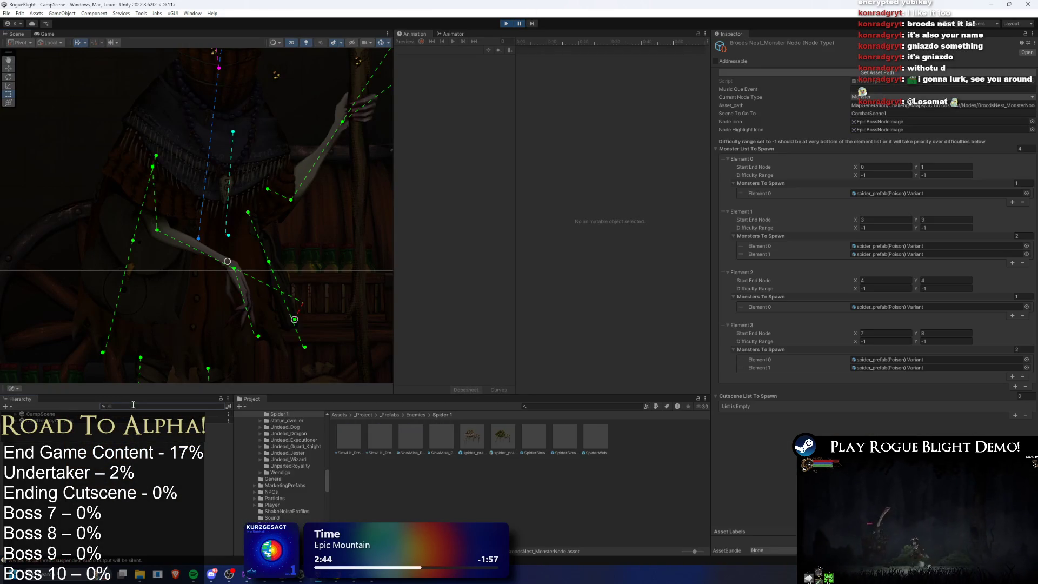
Step: On the Player, shrink Challenge Map Items to 1 and assign 3C_BroodsNest_MapItem to Element 0
type("player")
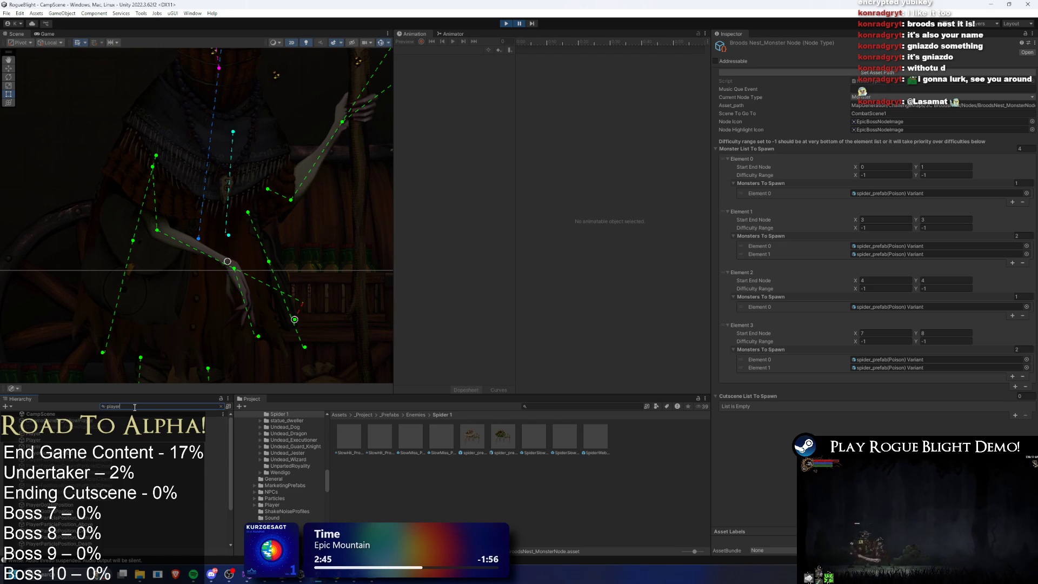
left_click(135, 439)
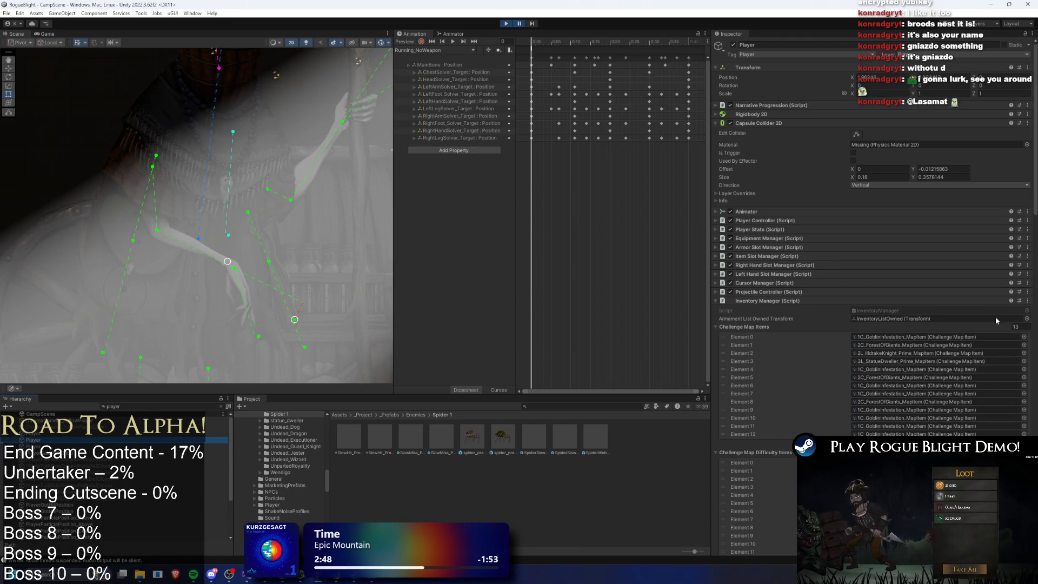
left_click(1015, 326)
type("1")
key("Return")
left_click(1023, 336)
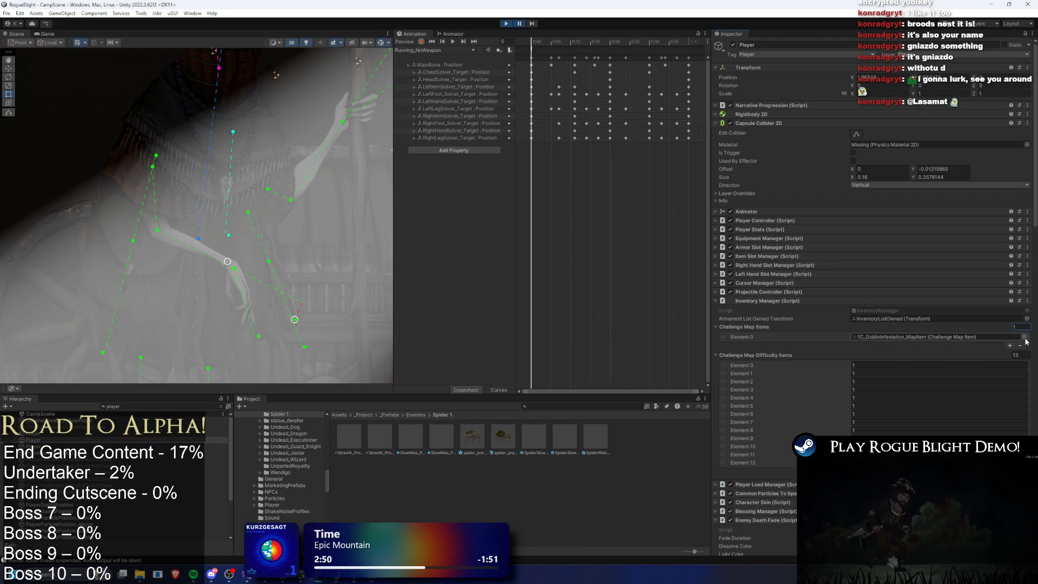
left_click(725, 259)
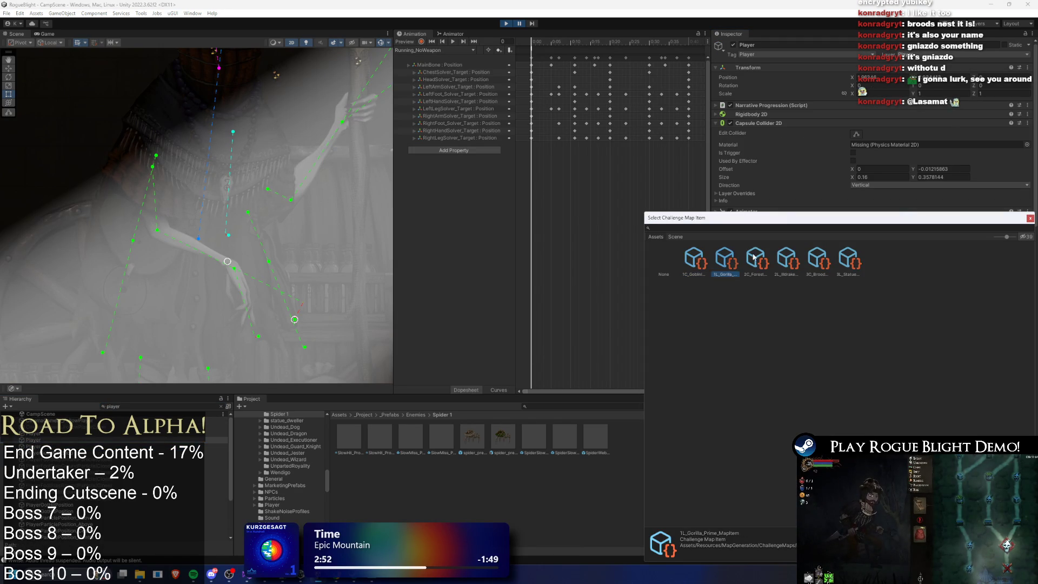
left_click(756, 258)
left_click(786, 258)
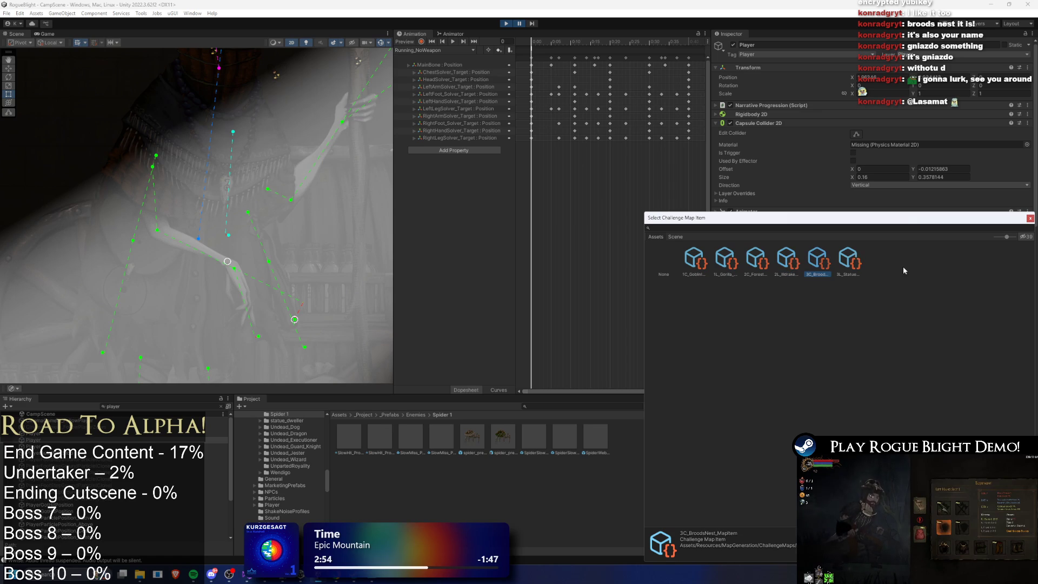
key("Return")
Step: Set both the difficulty list and Challenge Map Items to 15 entries, then resume the game
left_click(1015, 355)
type("15")
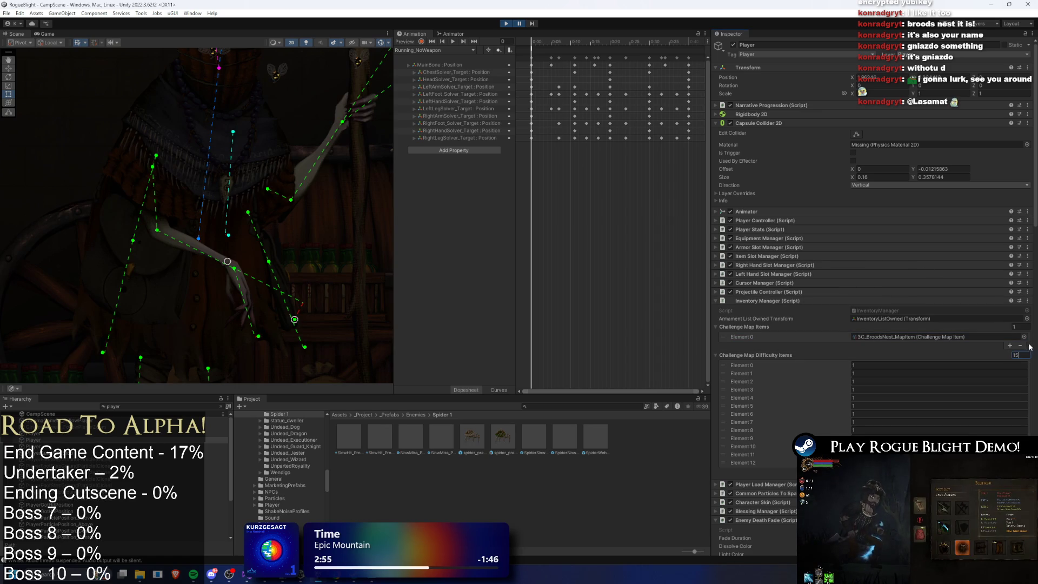
key("Return")
type("15")
key("Return")
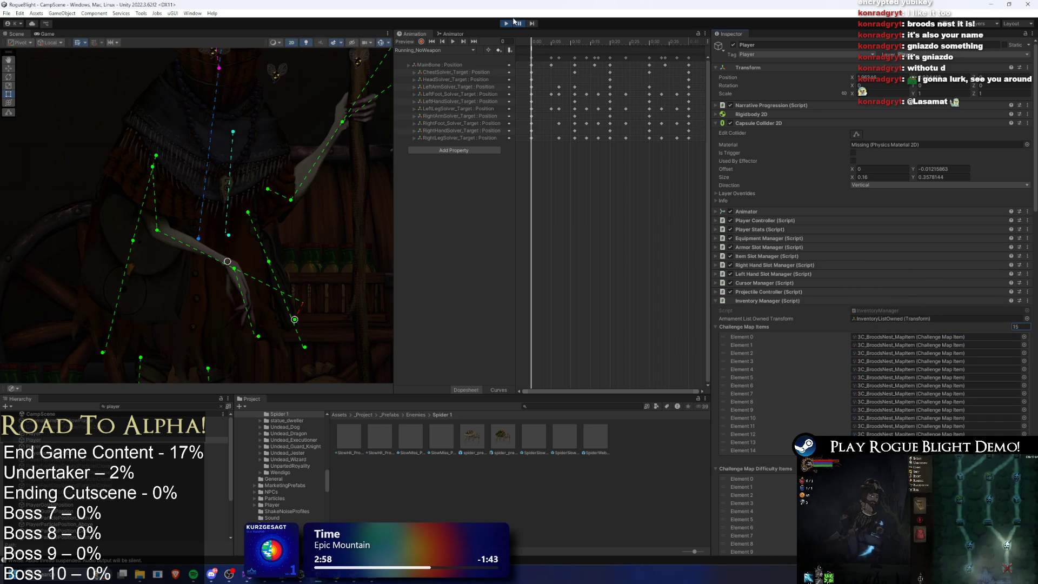
left_click(519, 24)
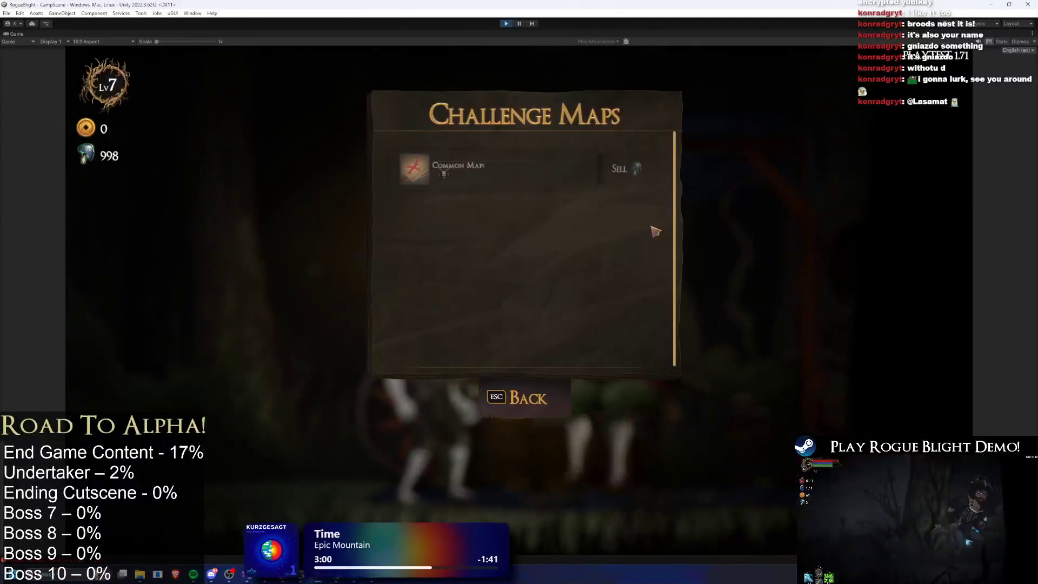
Step: Back out of the Challenge Maps list and map dialog, open the pause menu, and pause play
left_click(520, 398)
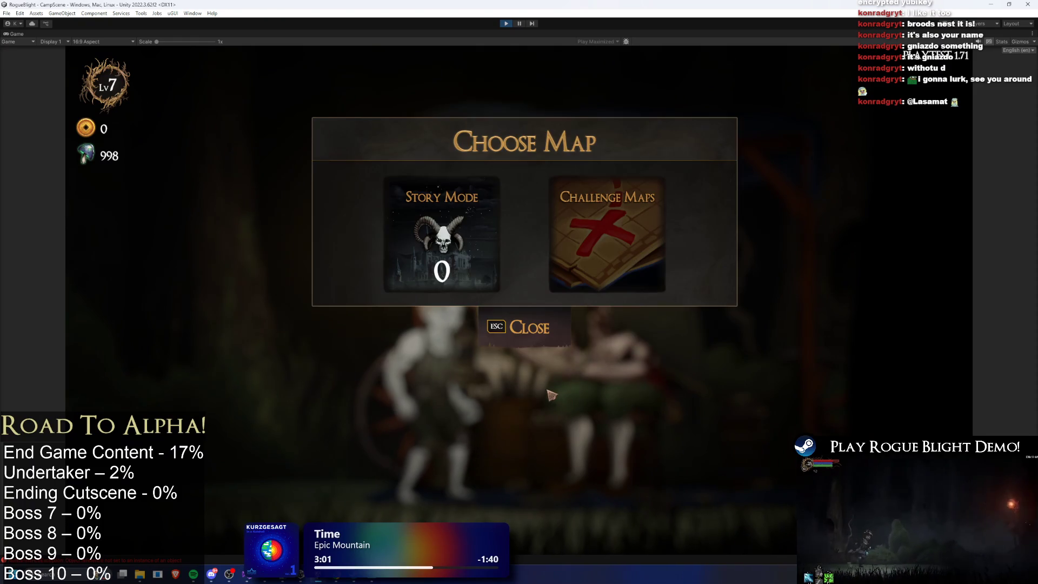
left_click(522, 348)
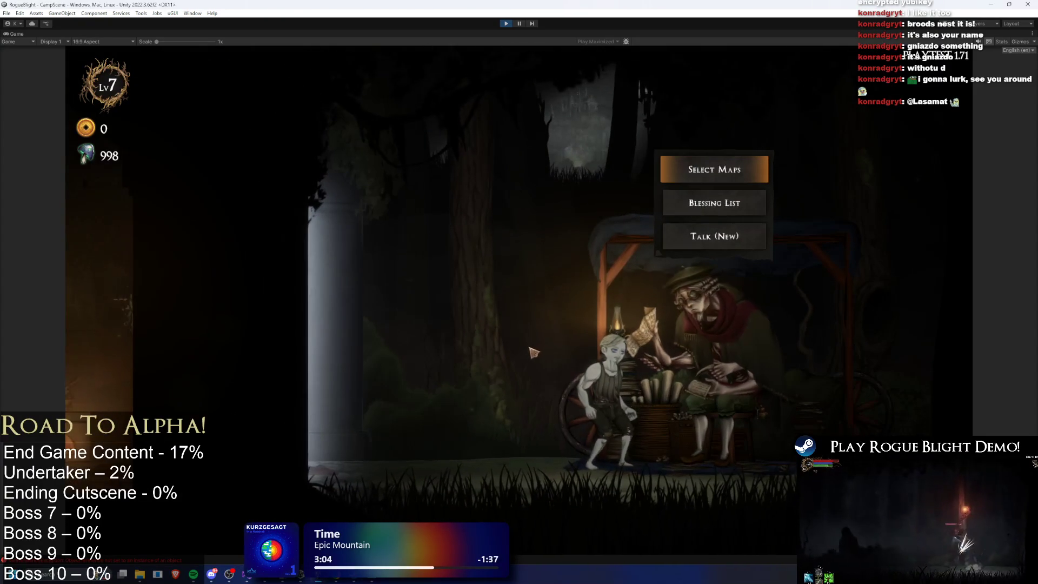
key("Escape")
key("Escape")
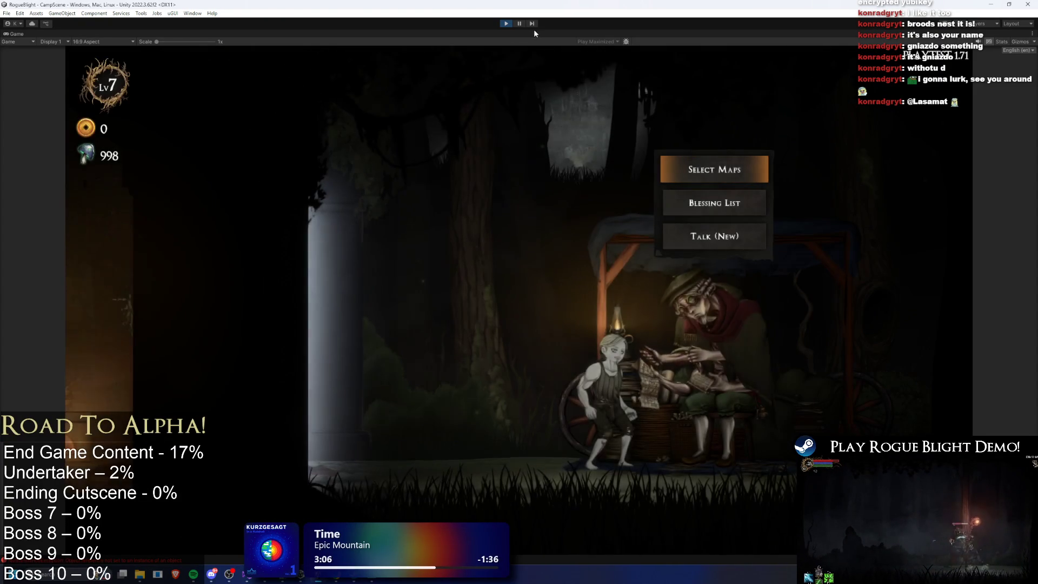
left_click(518, 23)
Step: Inspect 3C_BroodsNest_MapItem, then follow its Map link to select BroodsNest_Common_Map
left_click(902, 338)
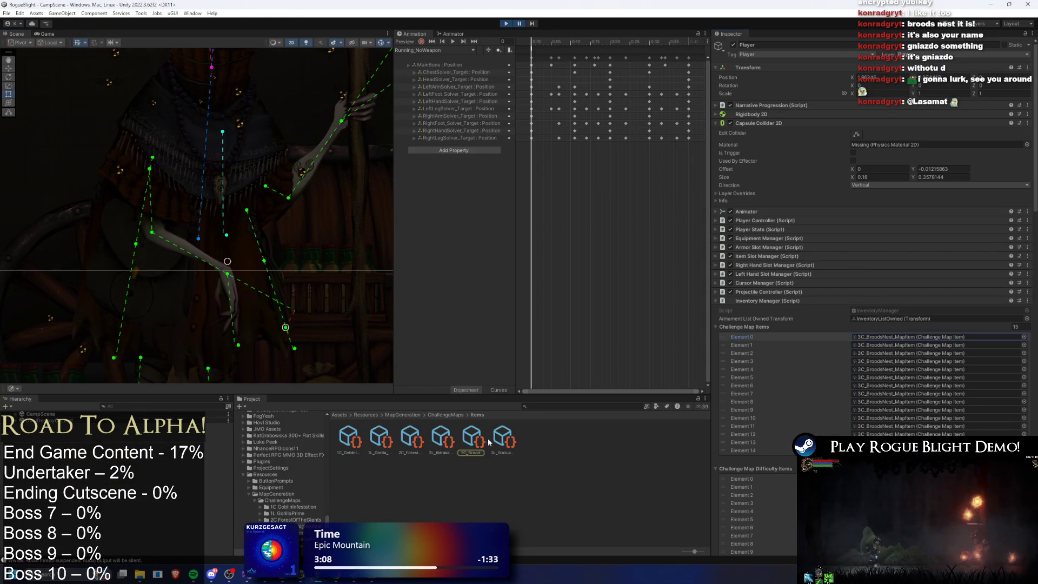
left_click(478, 442)
left_click(929, 89)
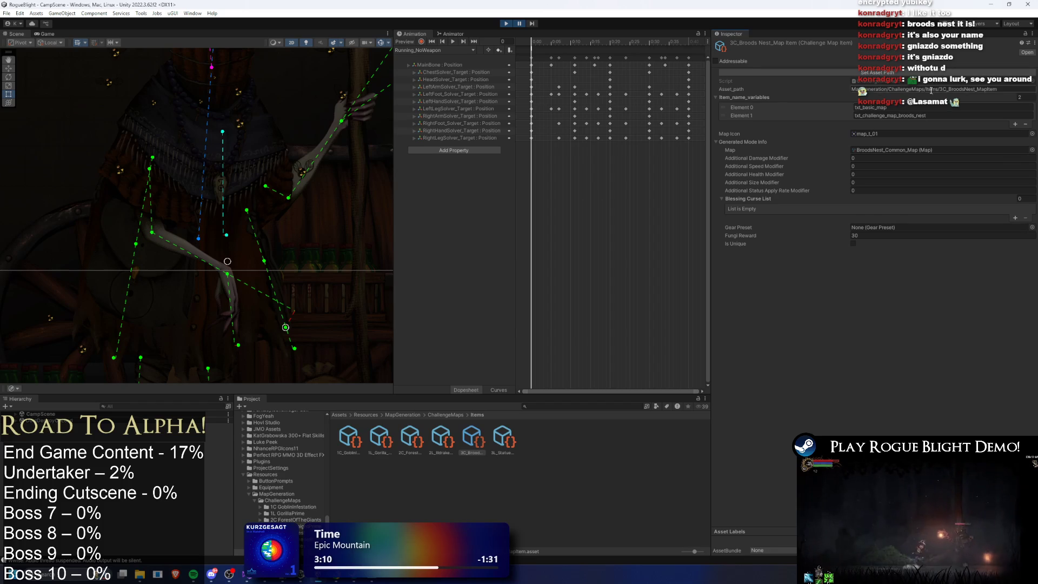
left_click(902, 149)
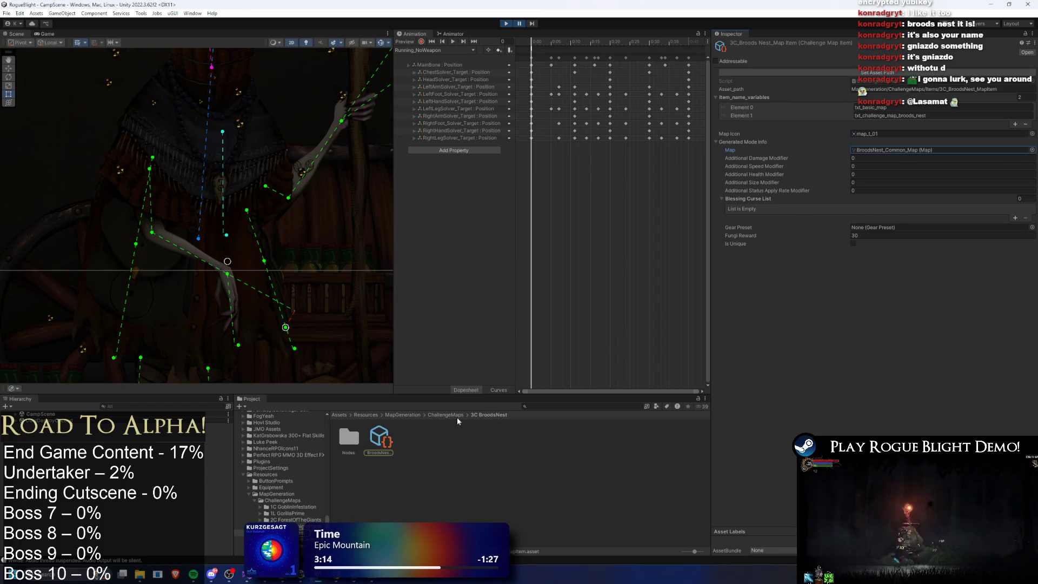
left_click(390, 444)
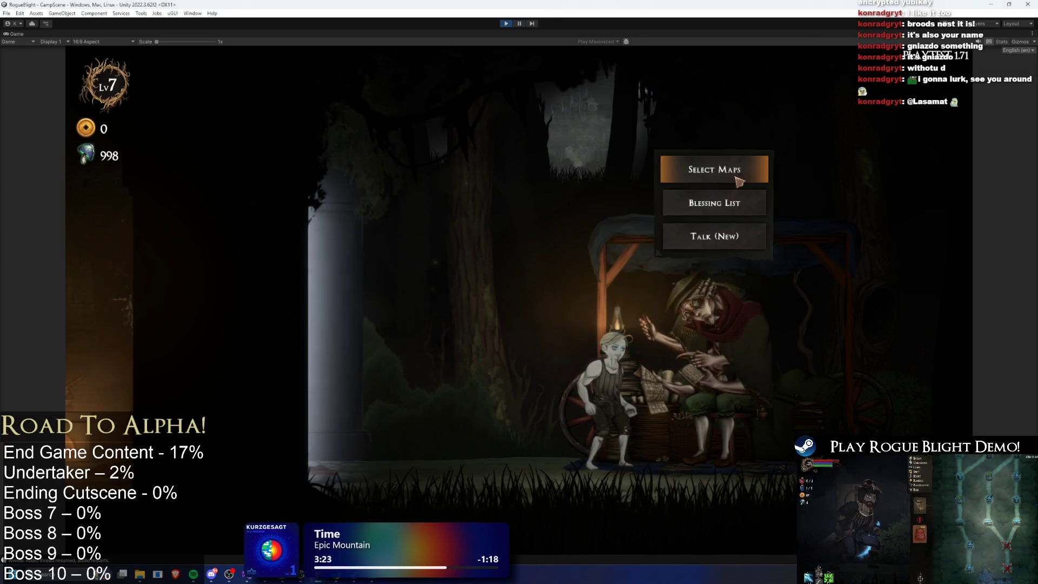
Step: Recheck the in-game Challenge Maps list, save and quit the run, and exit play mode
left_click(703, 172)
left_click(594, 213)
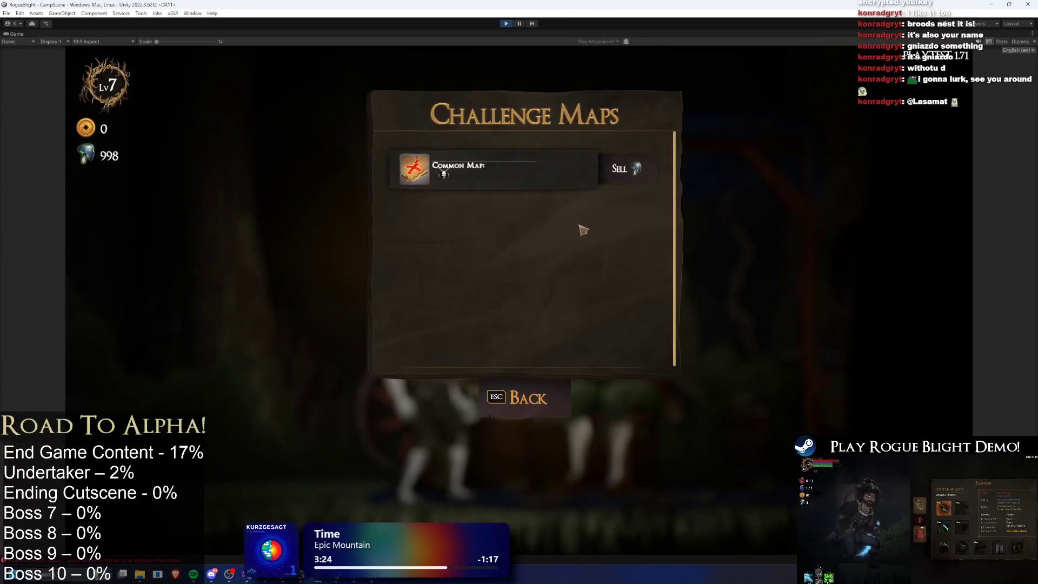
left_click(523, 398)
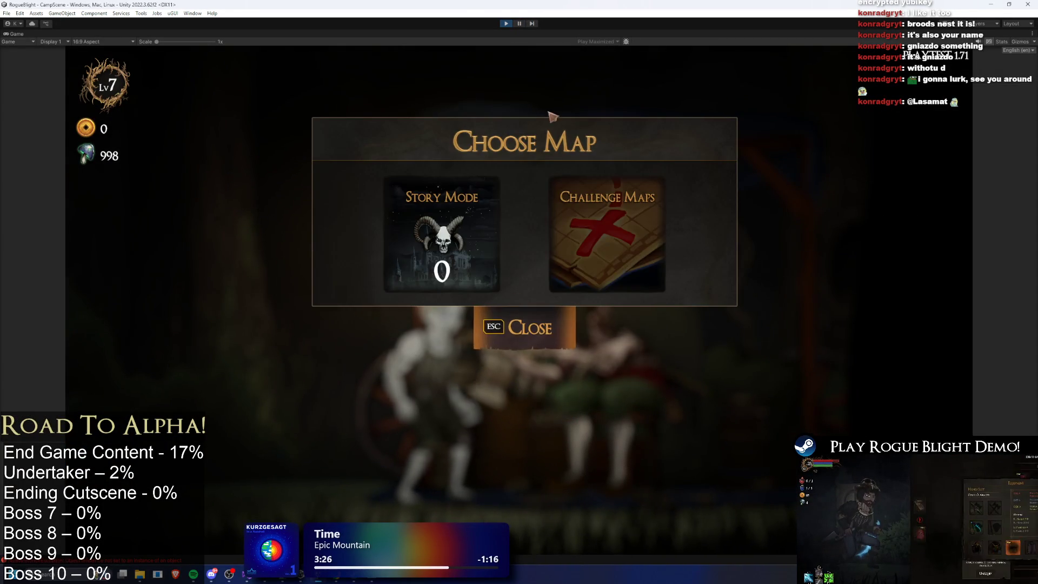
left_click(550, 339)
key("Escape")
left_click(550, 339)
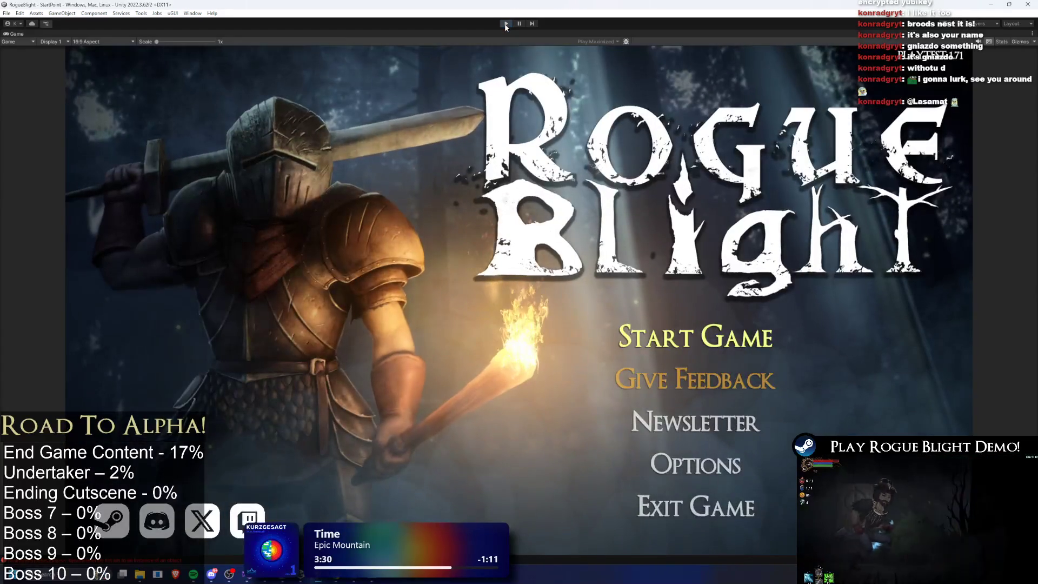
key("ctrl+p")
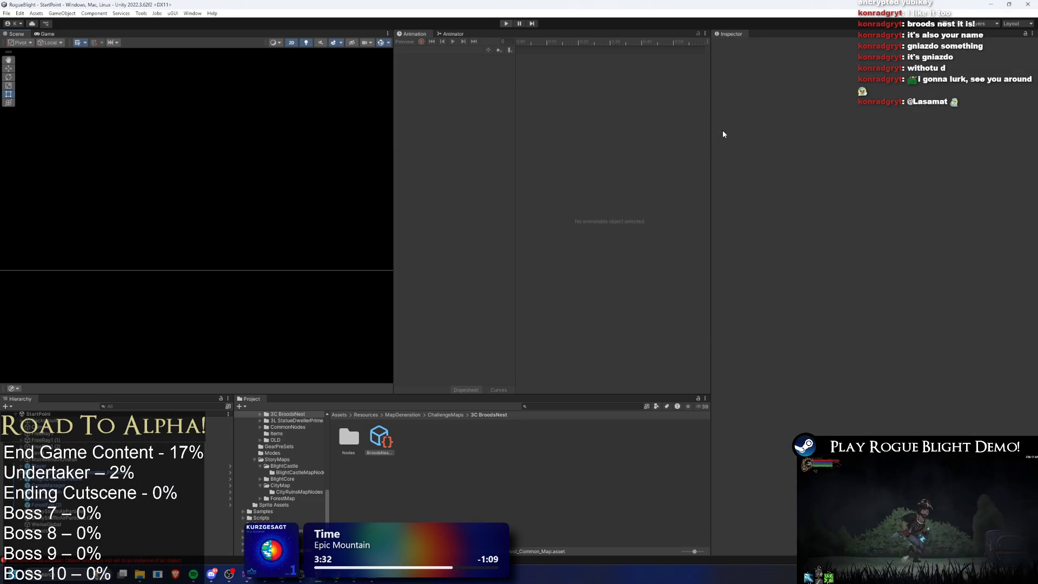
Step: Search the Project for the Google sheet and select the GoogleSpreadsheet asset
type("ogole")
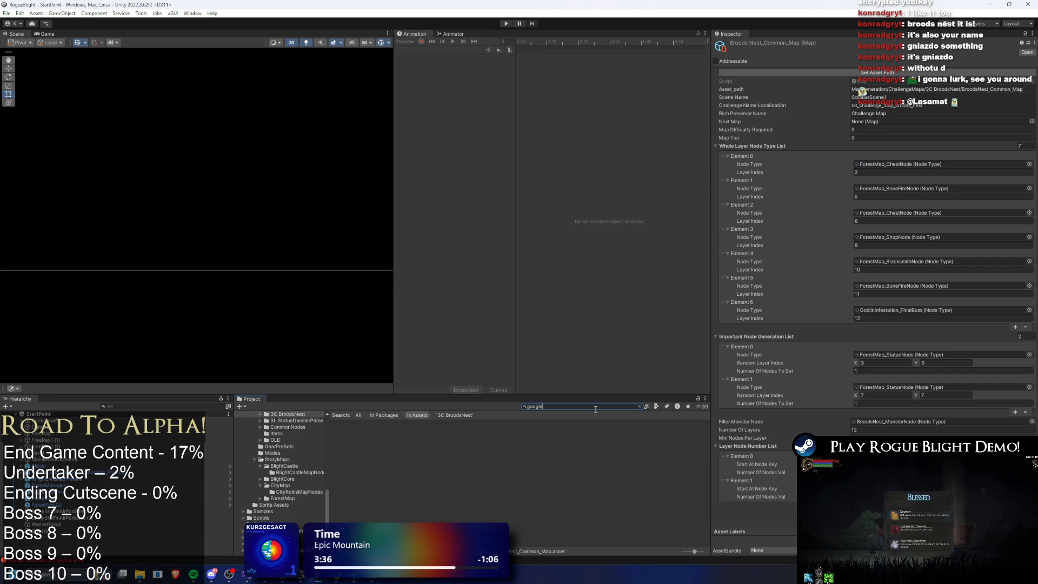
left_click(379, 438)
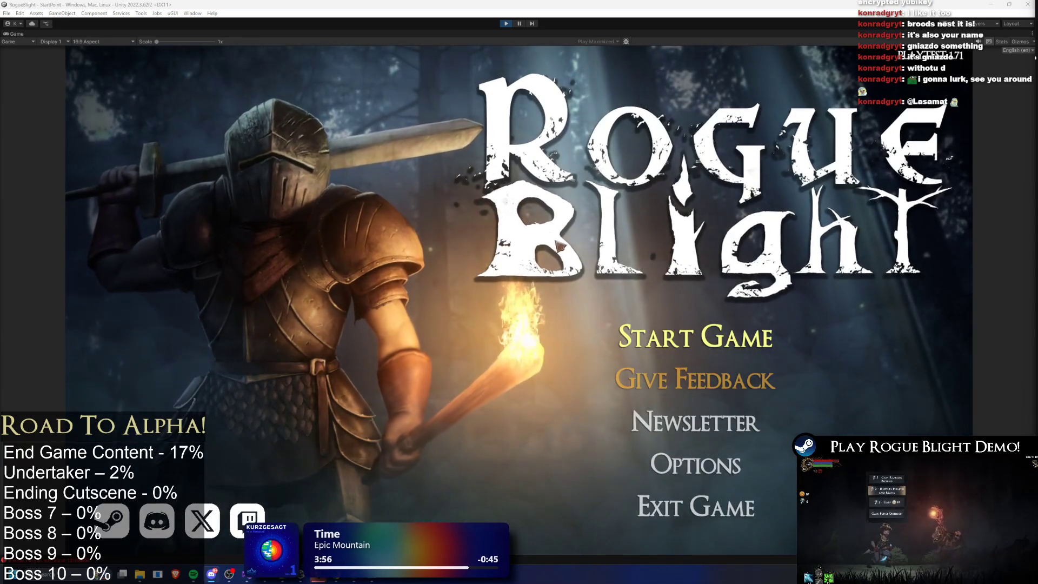
Step: Start the game from a save slot, walk to the map merchant, and open Challenge Maps
left_click(696, 336)
left_click(772, 280)
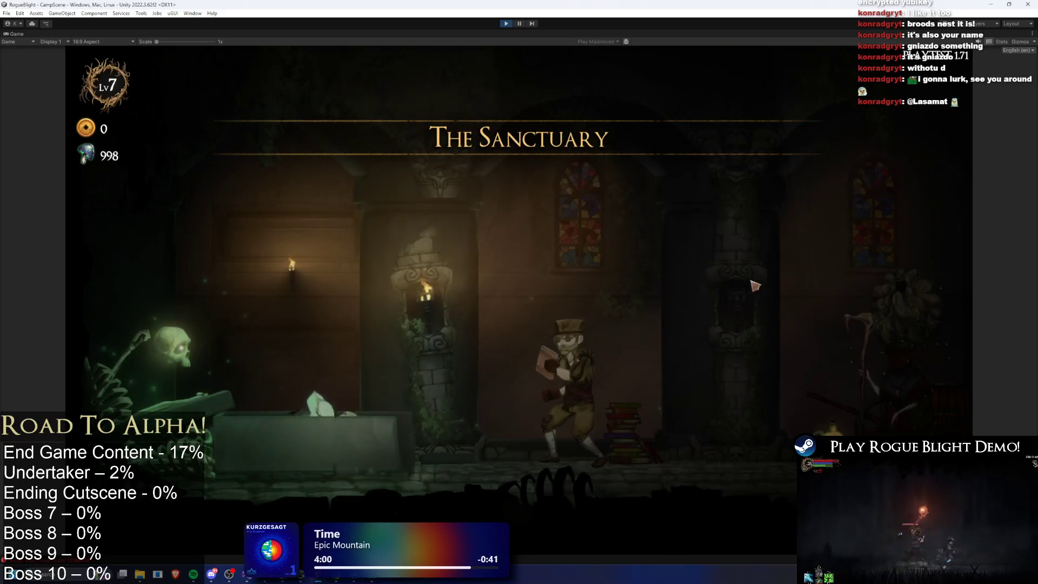
key("a")
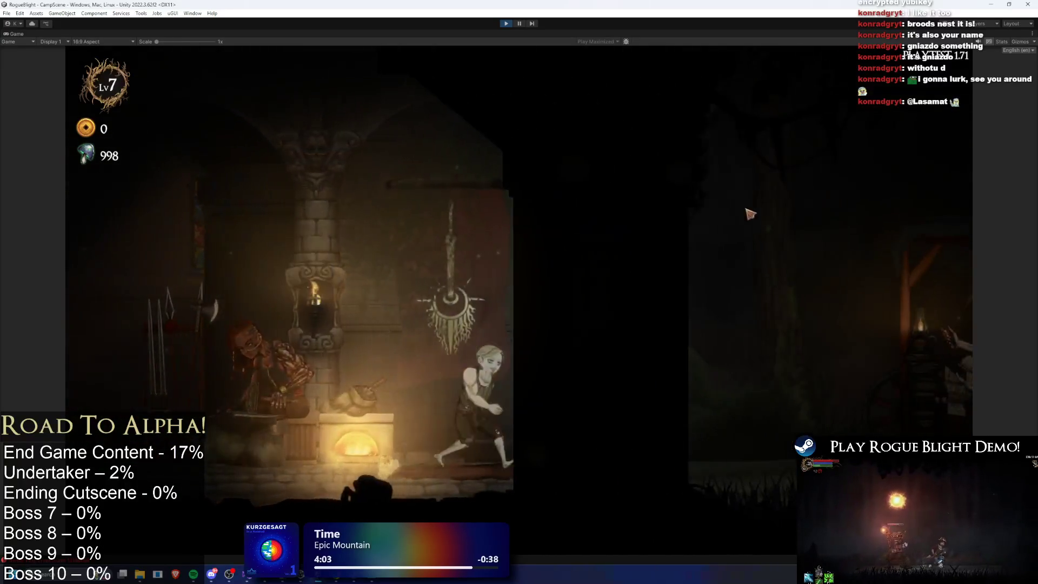
key("d")
key("e")
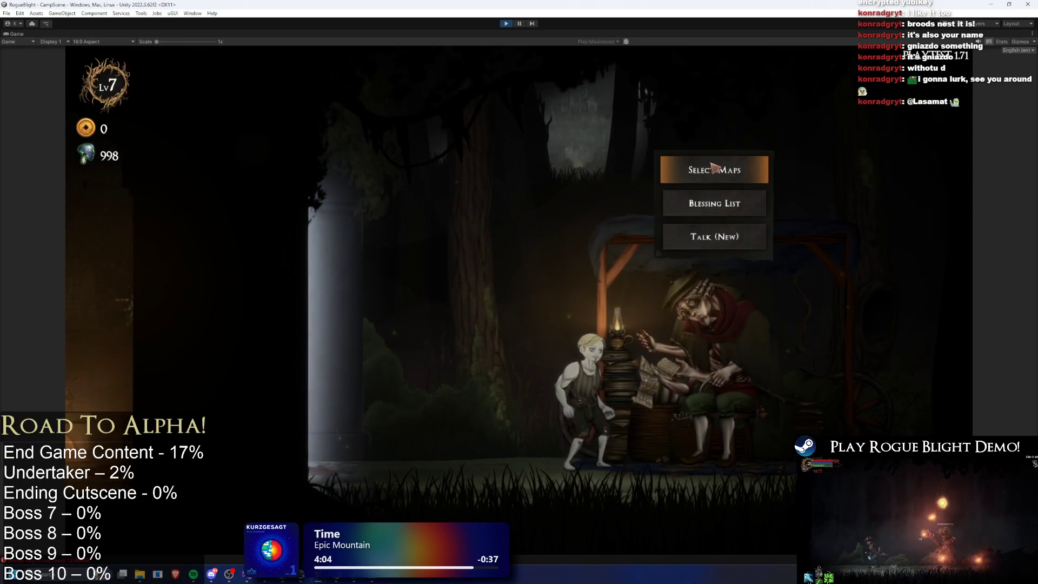
key("e")
left_click(548, 218)
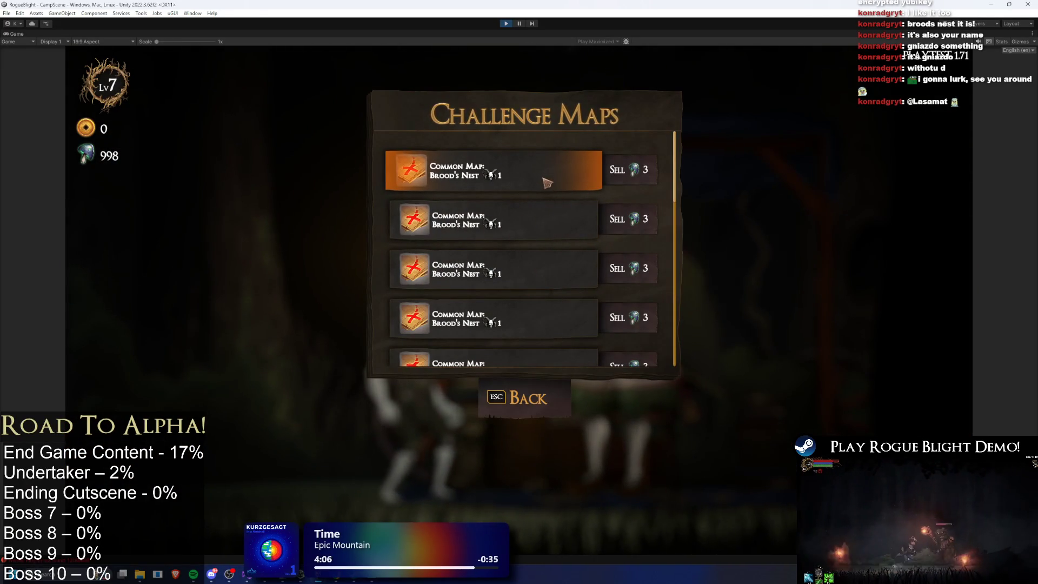